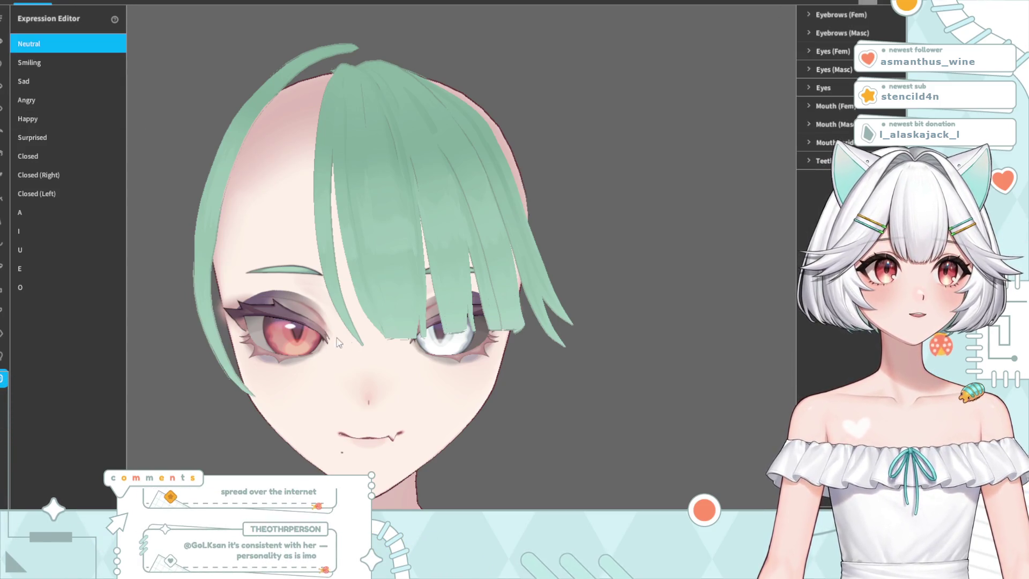
Leave the expression editor with Escape and orbit the camera around the avatar's torso and head
key(Escape)
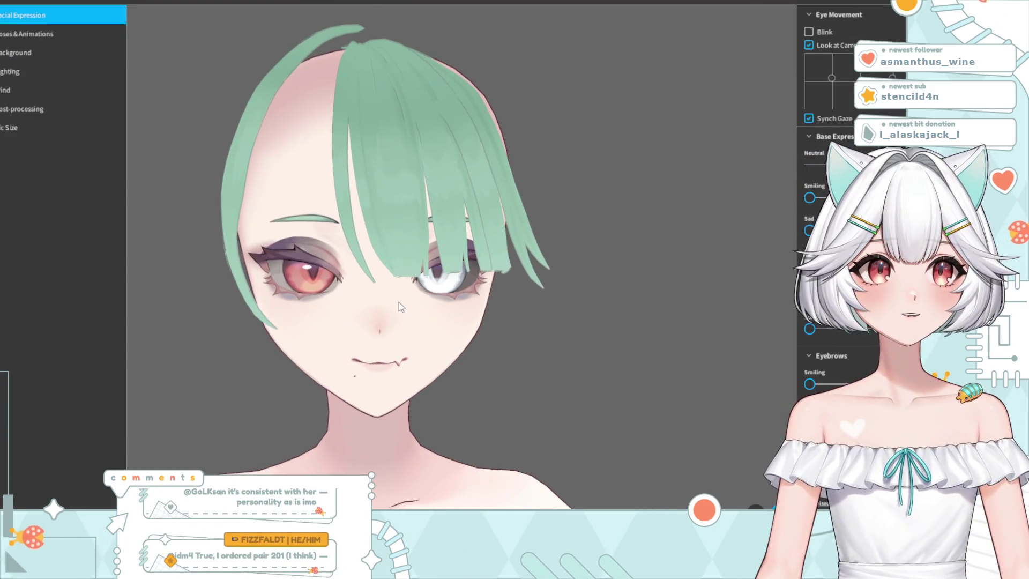
scroll(390, 301, down, 3)
scroll(390, 301, down, 2)
scroll(394, 297, down, 2)
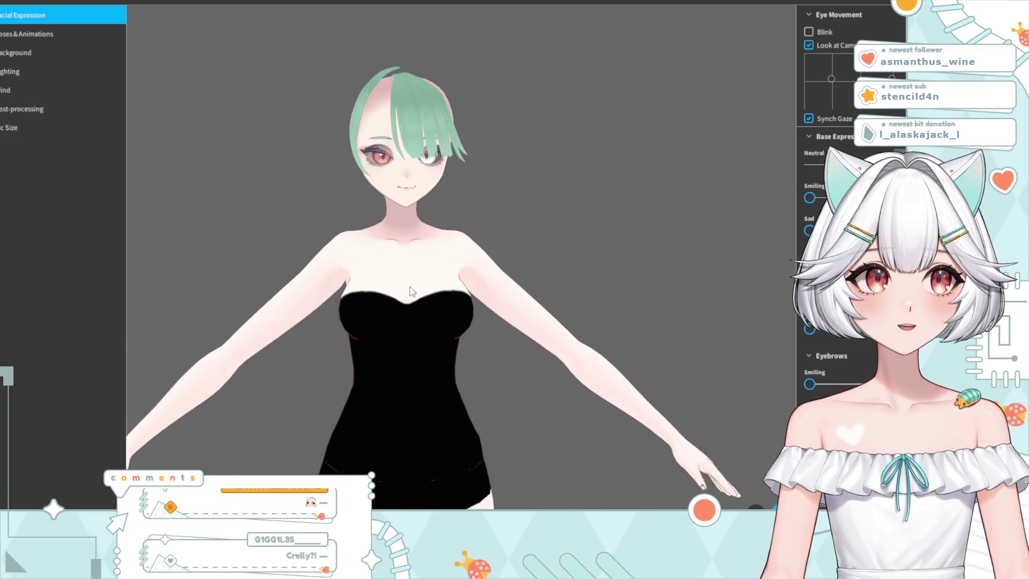
scroll(410, 298, down, 2)
scroll(434, 330, down, 2)
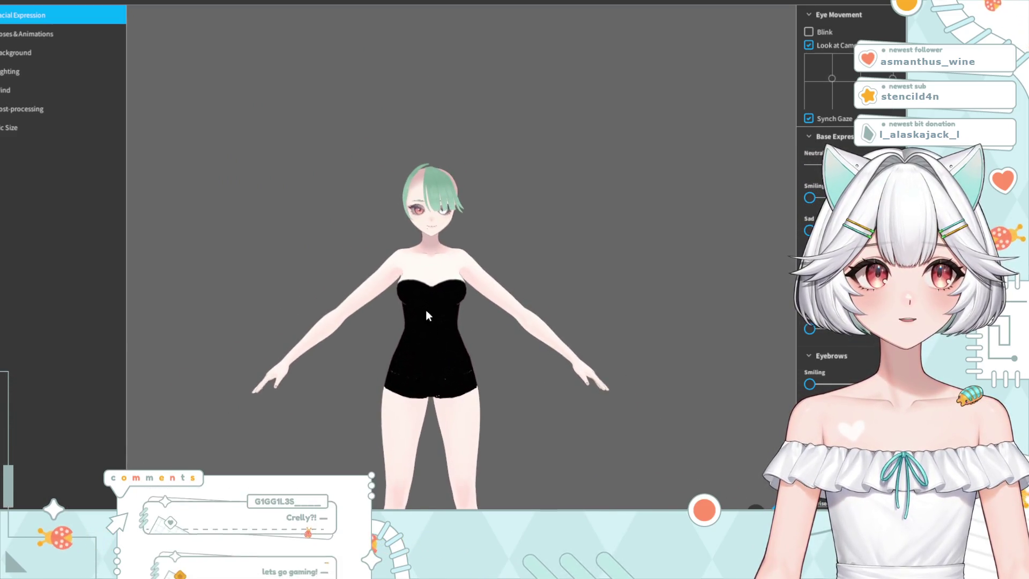
scroll(425, 316, up, 2)
scroll(411, 314, up, 3)
scroll(397, 315, up, 2)
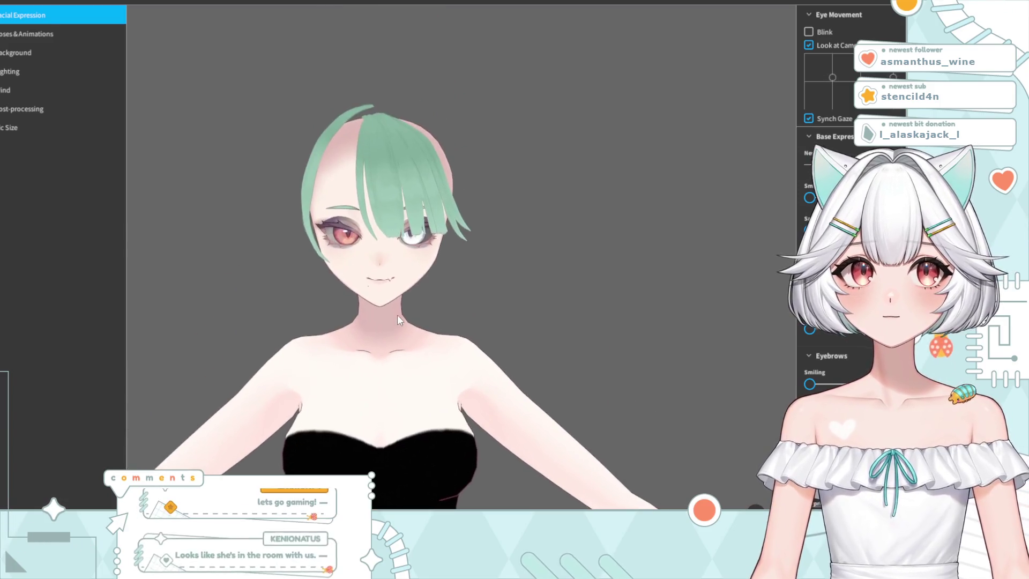
scroll(396, 315, up, 2)
scroll(383, 289, up, 2)
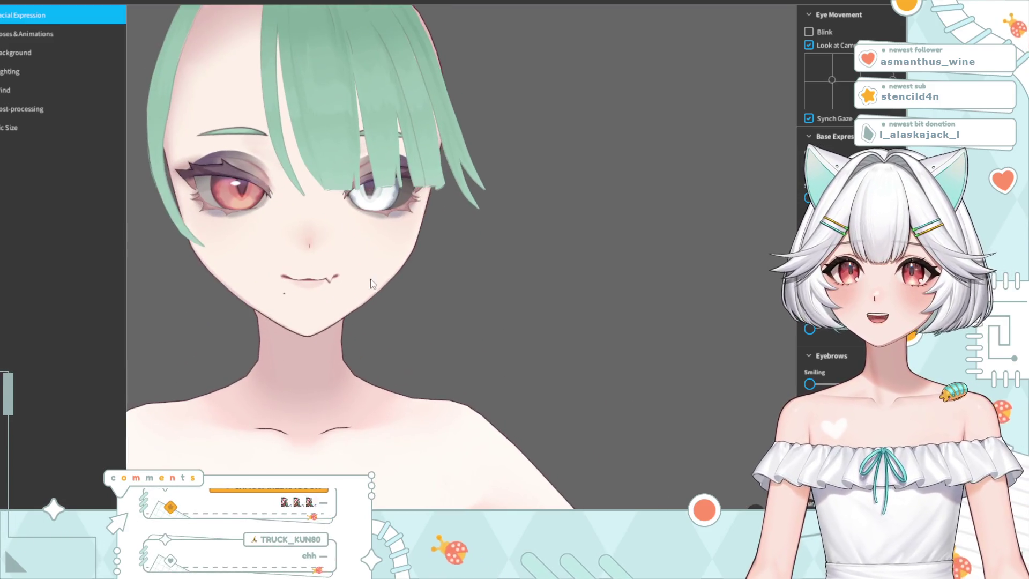
scroll(364, 295, up, 1)
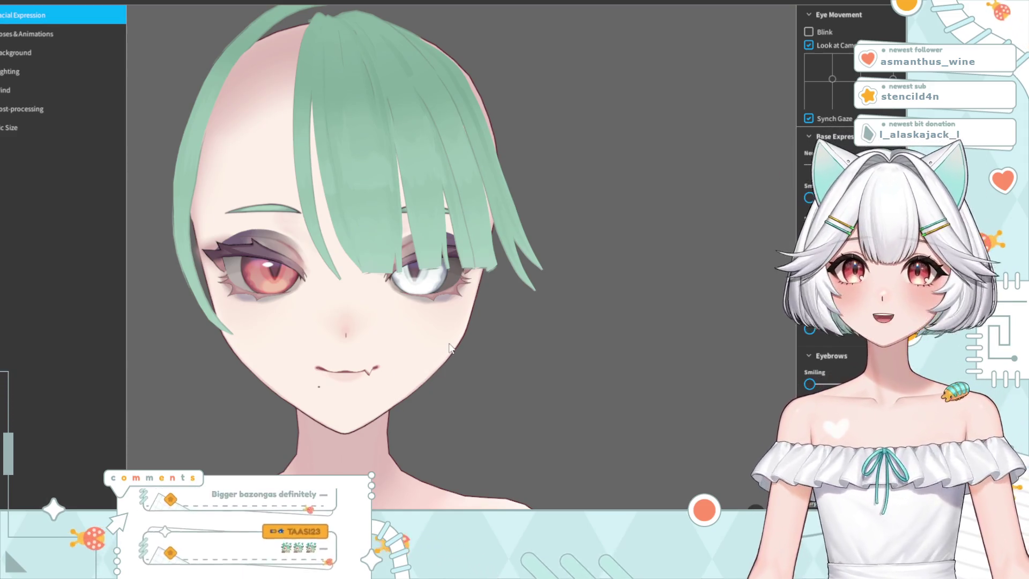
scroll(427, 370, down, 3)
middle_drag(401, 387, 428, 355)
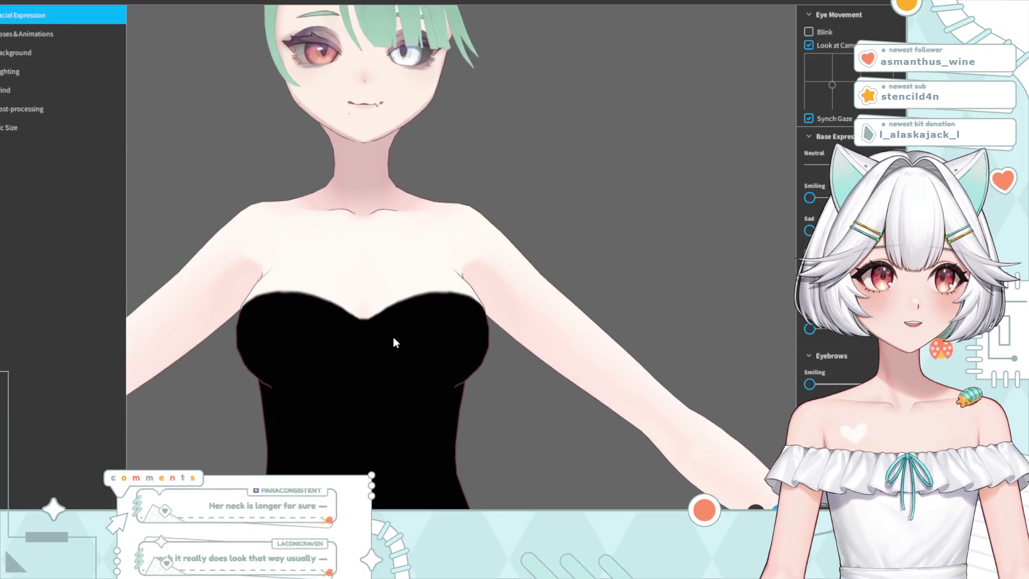
mouse_move(431, 357)
right_down()
mouse_move(483, 365)
mouse_move(427, 363)
right_up()
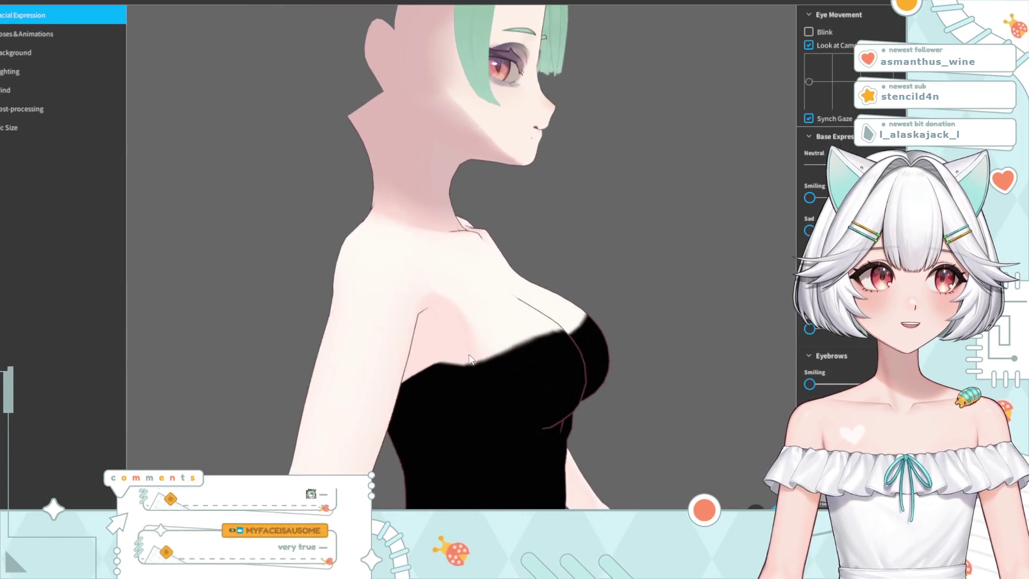
scroll(426, 358, down, 2)
scroll(408, 325, down, 2)
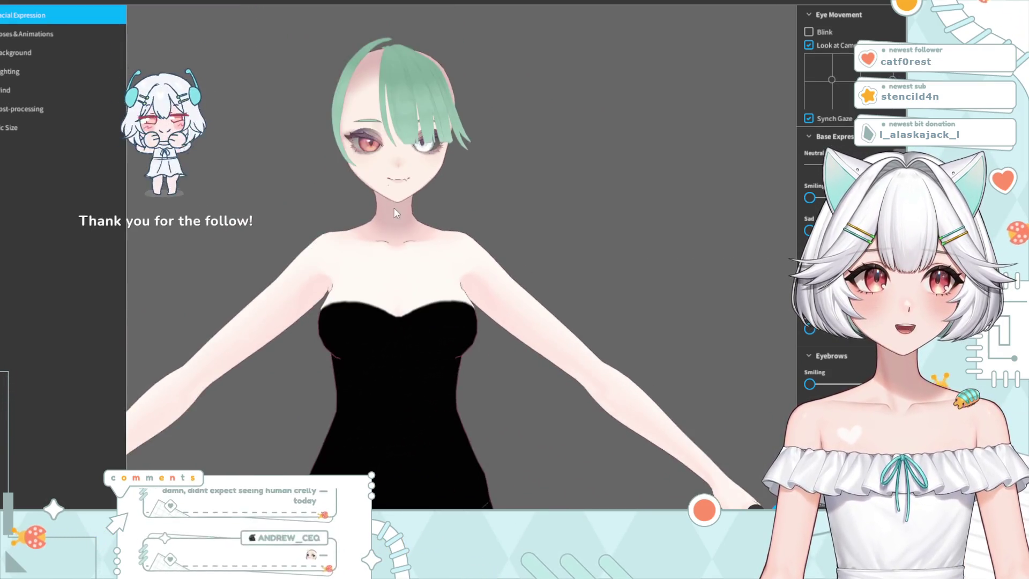
scroll(394, 306, up, 3)
scroll(394, 301, up, 3)
middle_drag(395, 300, 415, 311)
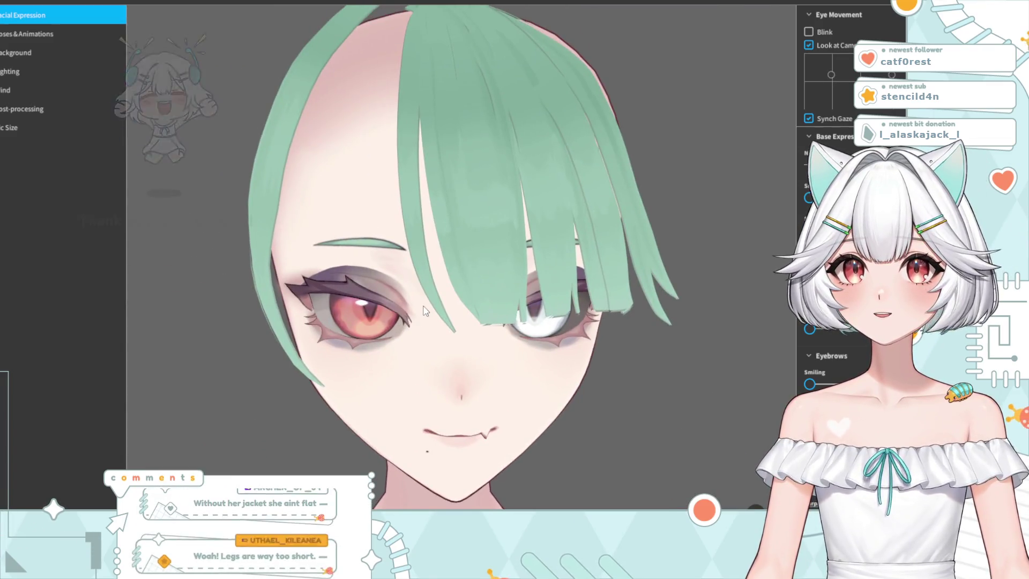
scroll(422, 315, up, 2)
scroll(423, 315, up, 1)
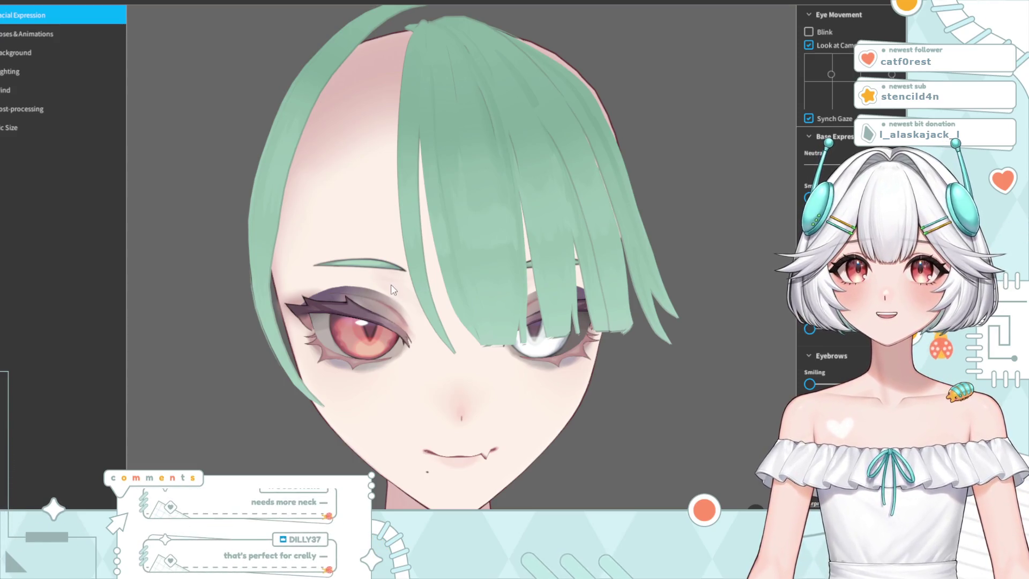
middle_drag(423, 286, 383, 295)
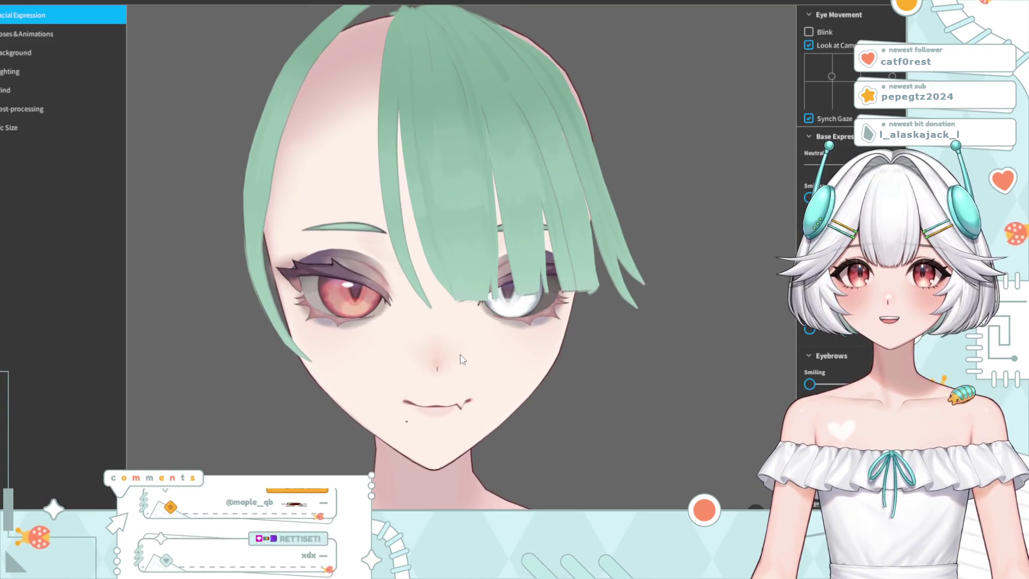
scroll(432, 342, down, 2)
scroll(437, 353, down, 2)
scroll(442, 365, down, 2)
scroll(446, 376, down, 2)
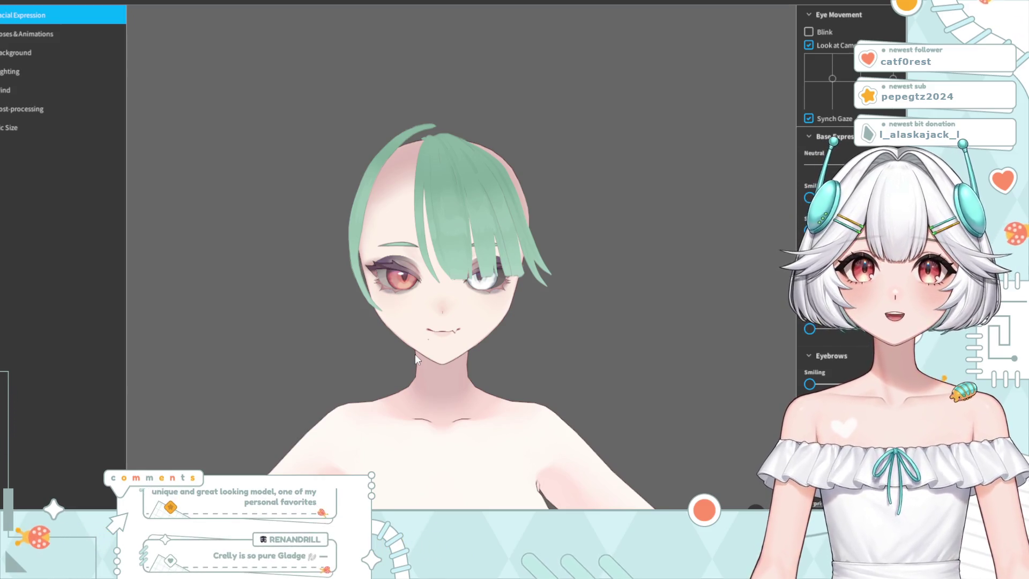
scroll(479, 394, up, 2)
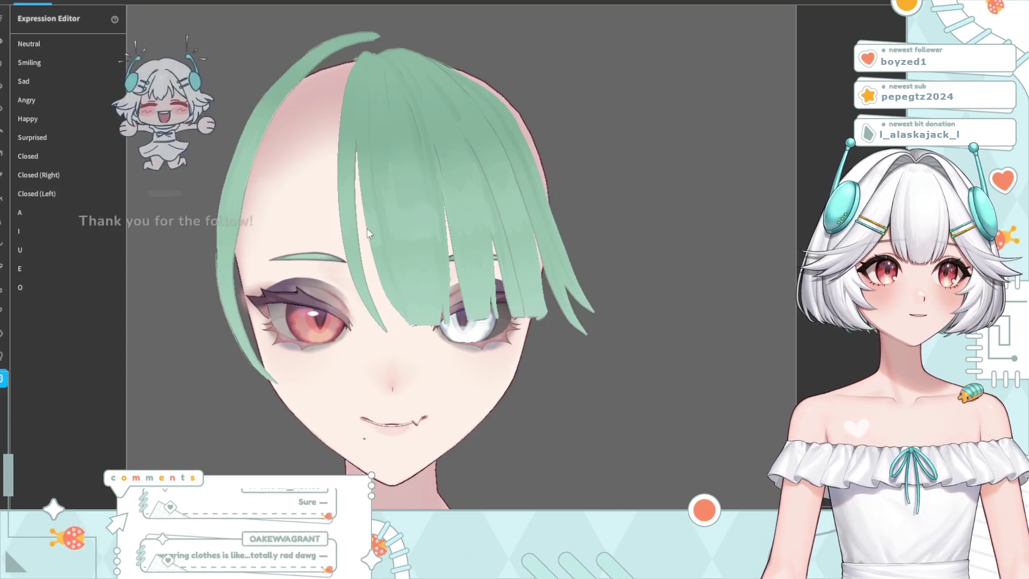
scroll(368, 232, down, 3)
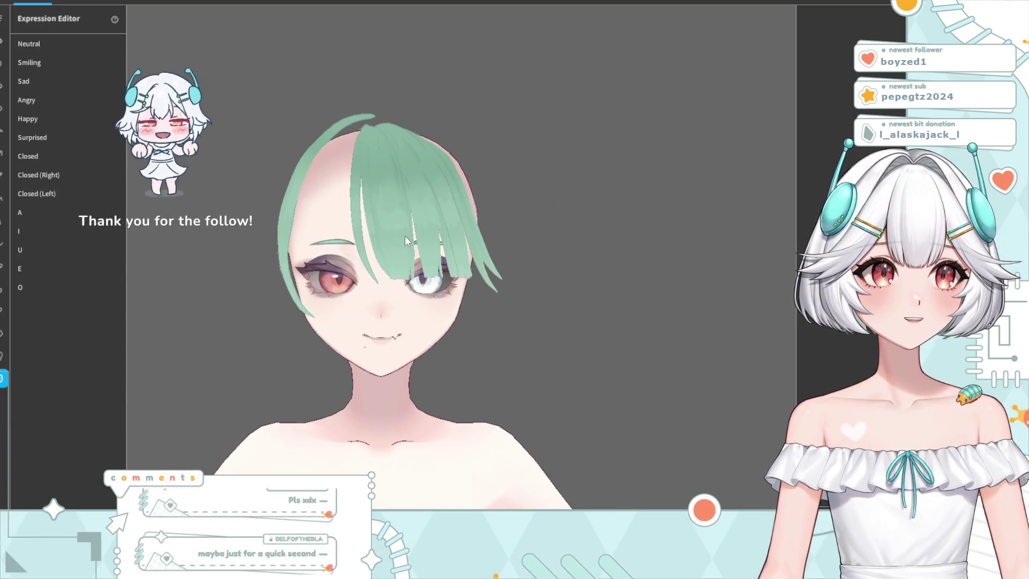
scroll(409, 236, up, 3)
scroll(396, 234, down, 2)
scroll(353, 230, up, 1)
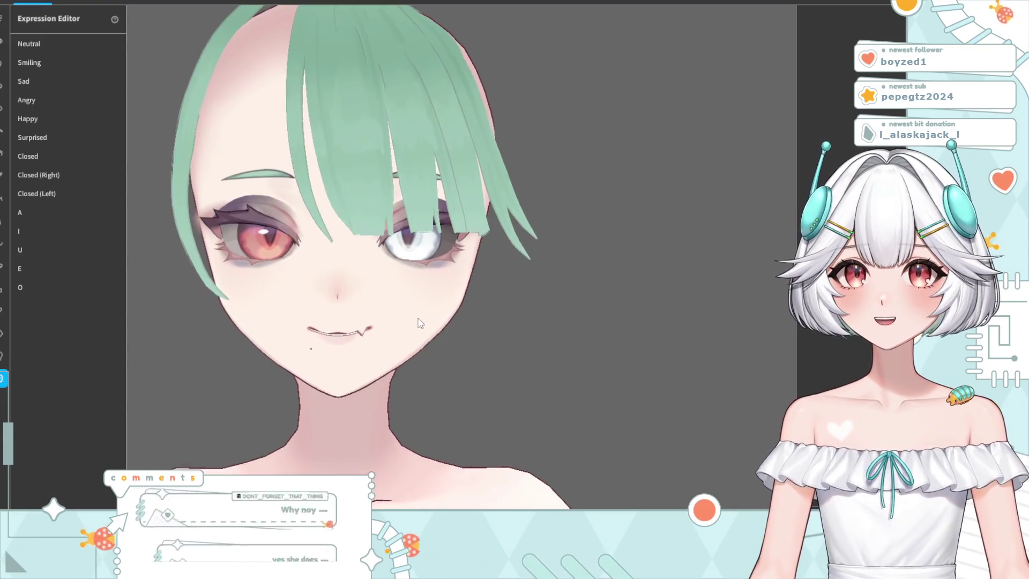
middle_drag(444, 344, 420, 336)
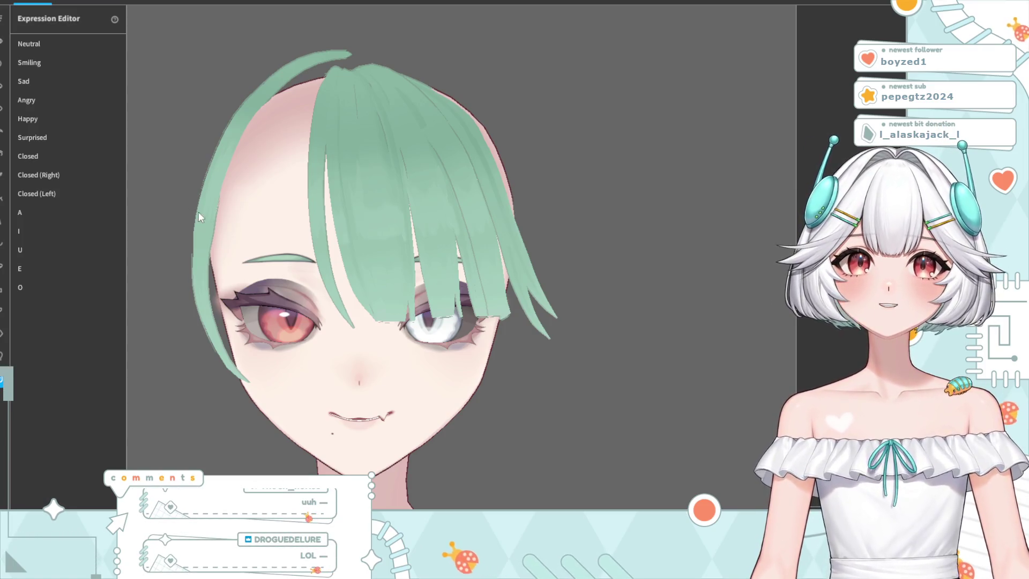
right_drag(195, 209, 336, 283)
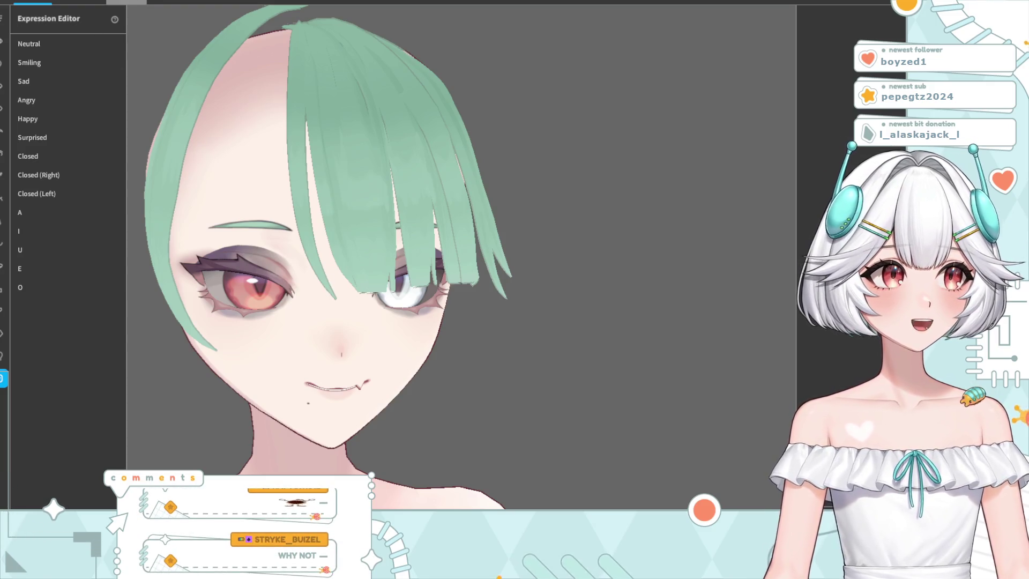
In Whole Body customization, drag the neck upward until the model reaches 473.5 cm tall
click(149, 2)
scroll(845, 241, down, 1)
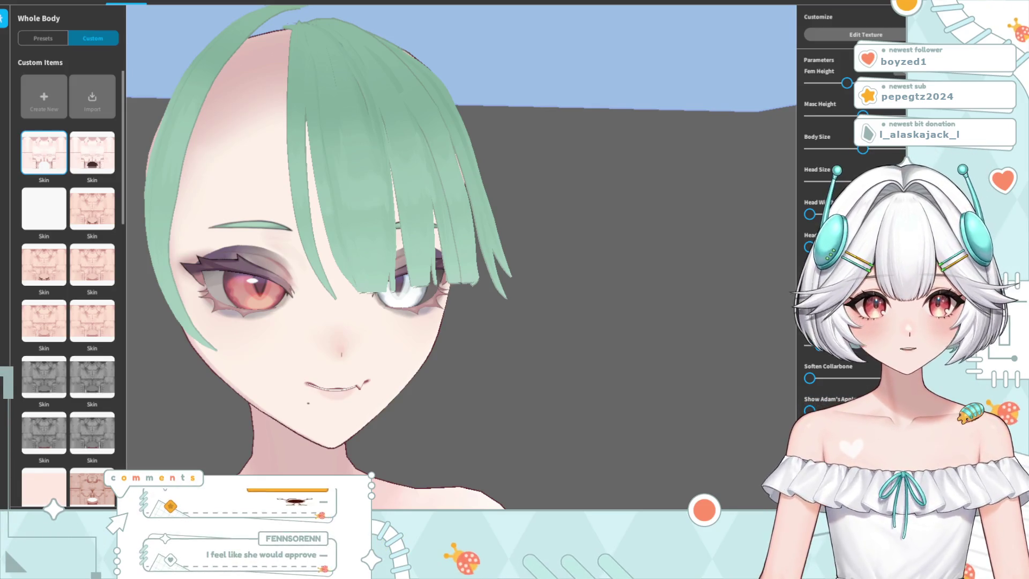
drag(821, 344, 844, 345)
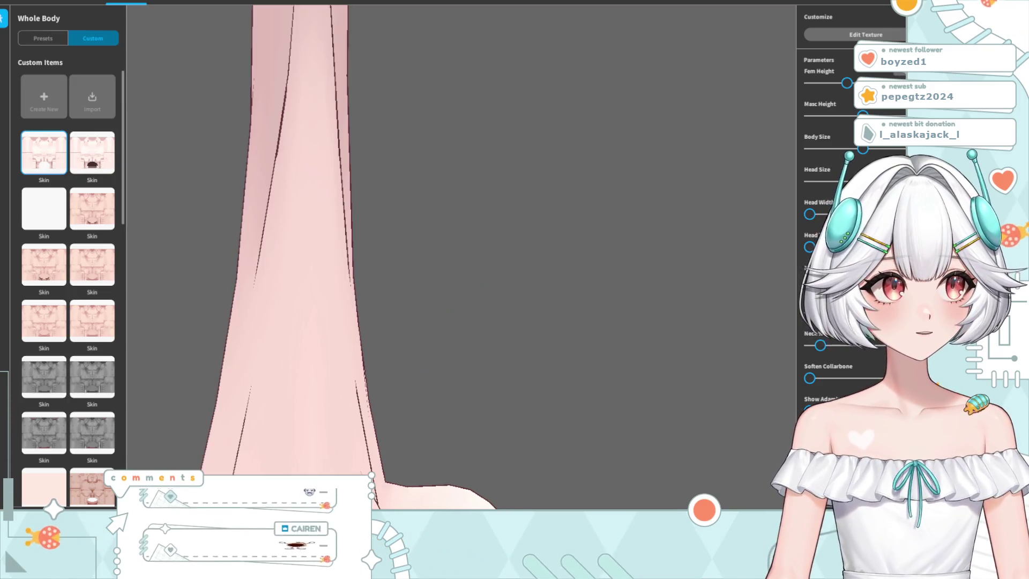
scroll(531, 262, down, 5)
middle_drag(439, 257, 421, 385)
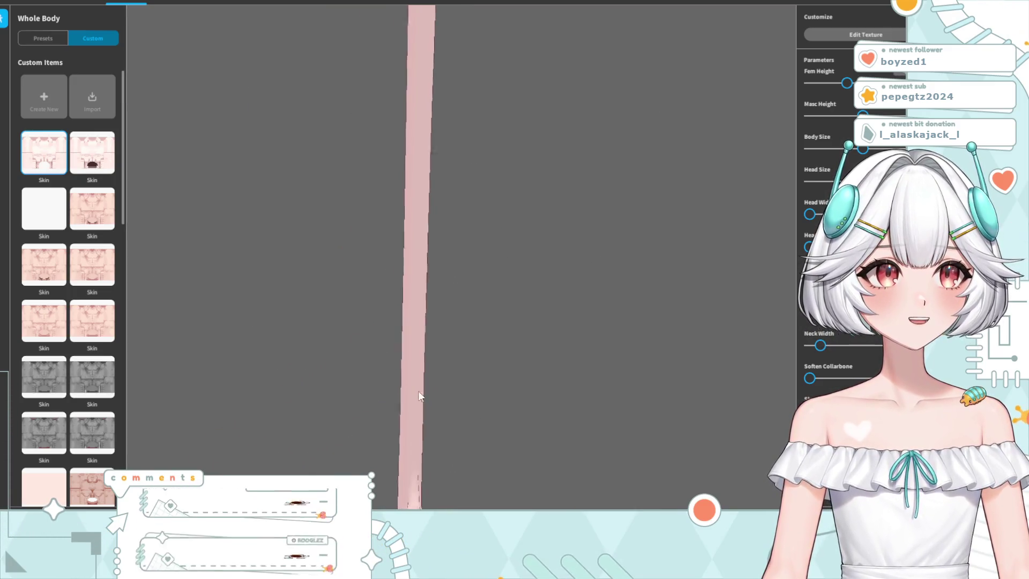
middle_drag(433, 4, 390, 314)
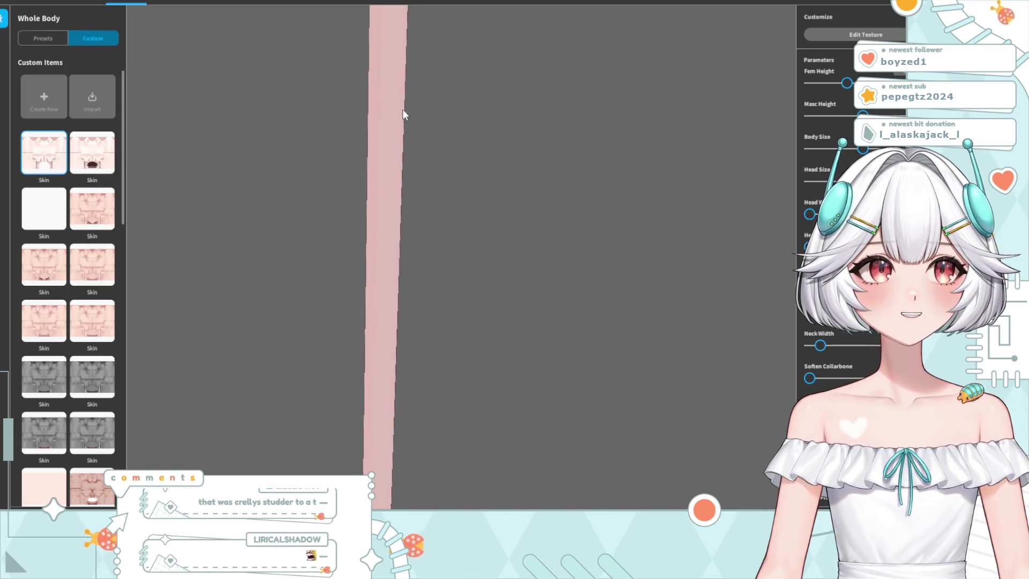
middle_drag(375, 72, 436, 276)
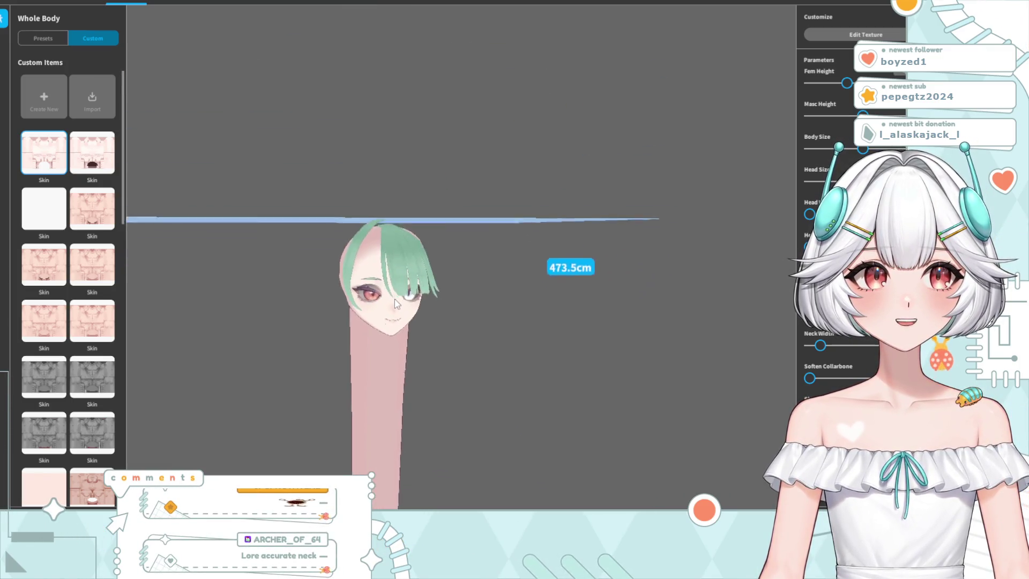
scroll(437, 275, down, 3)
scroll(438, 287, down, 2)
mouse_move(419, 336)
middle_down()
mouse_move(395, 182)
mouse_move(419, 256)
mouse_move(391, 3)
middle_up()
mouse_move(402, 38)
middle_down()
mouse_move(401, 129)
mouse_move(413, 114)
middle_up()
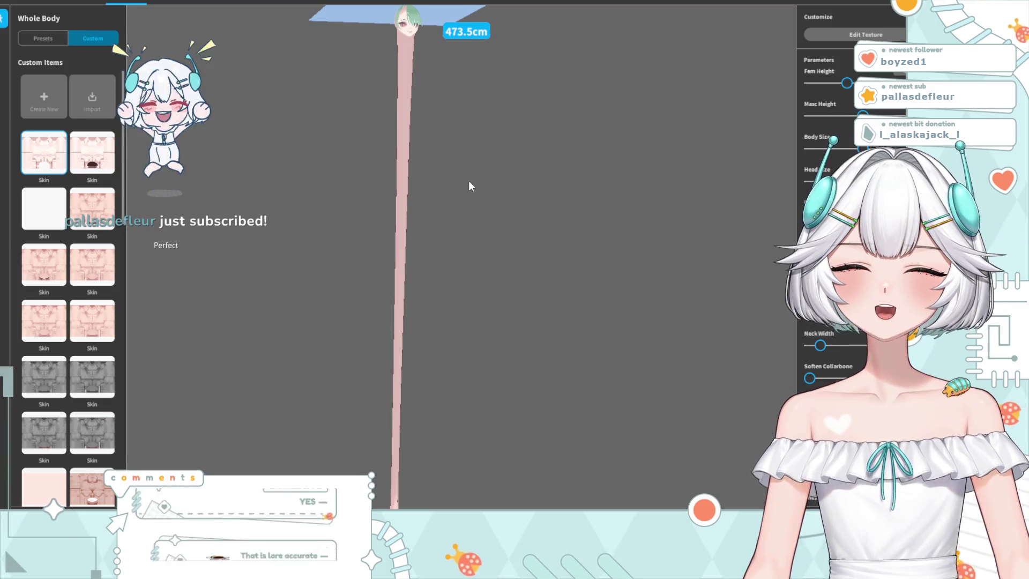
mouse_move(371, 263)
middle_down()
mouse_move(394, 252)
mouse_move(384, 258)
middle_up()
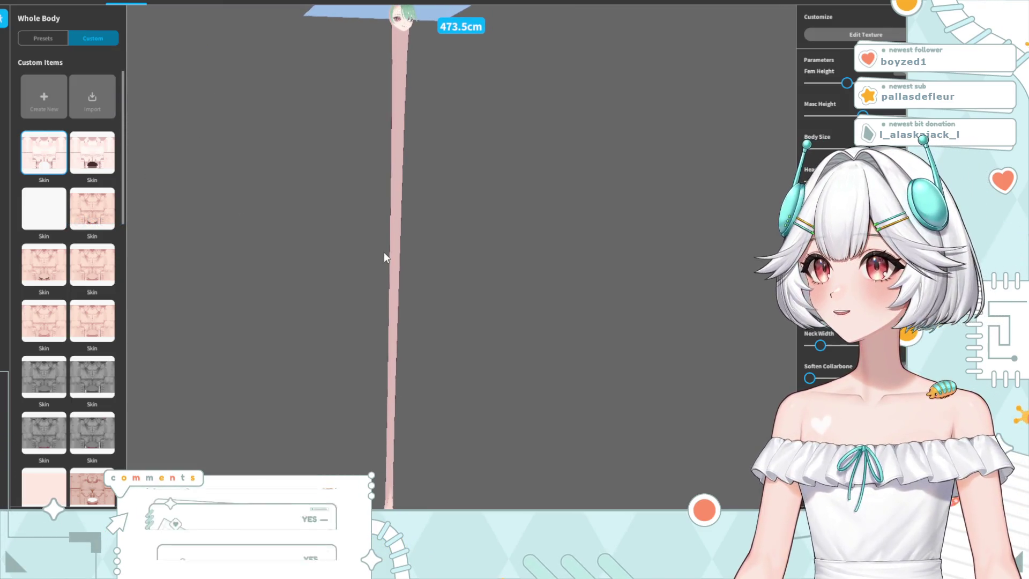
middle_drag(397, 241, 391, 250)
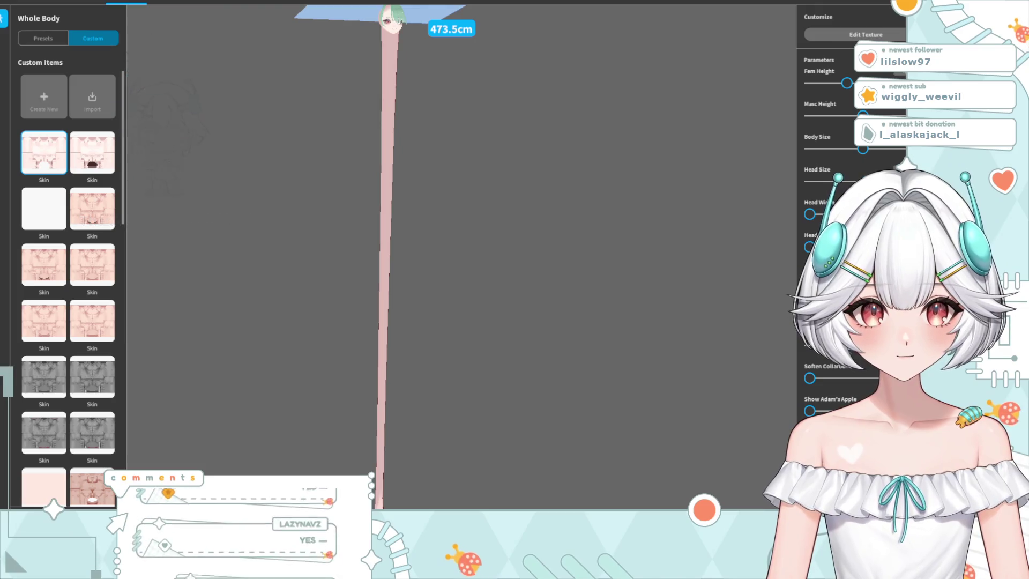
Undo the neck stretch, restoring the avatar's normal 149.6 cm height
key(ctrl+z)
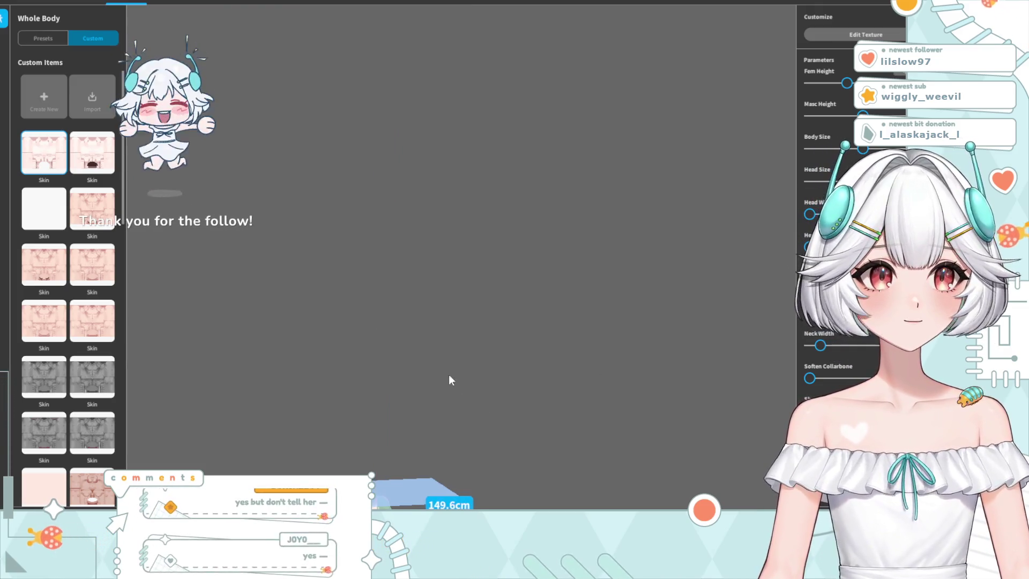
Orbit and tilt the view around the model's head, shoulders and height plane to inspect the bangs
middle_drag(458, 395, 475, 4)
mouse_move(444, 493)
right_down()
mouse_move(444, 473)
mouse_move(437, 492)
right_up()
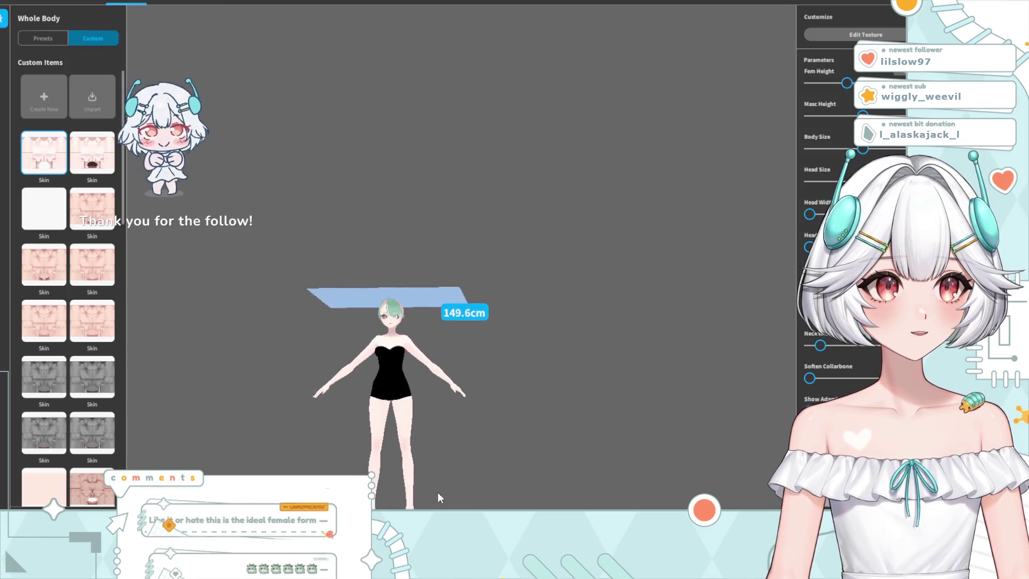
scroll(422, 448, up, 1)
scroll(400, 393, up, 2)
scroll(361, 407, up, 2)
scroll(345, 399, up, 2)
scroll(308, 402, up, 1)
scroll(302, 387, up, 1)
scroll(294, 366, up, 1)
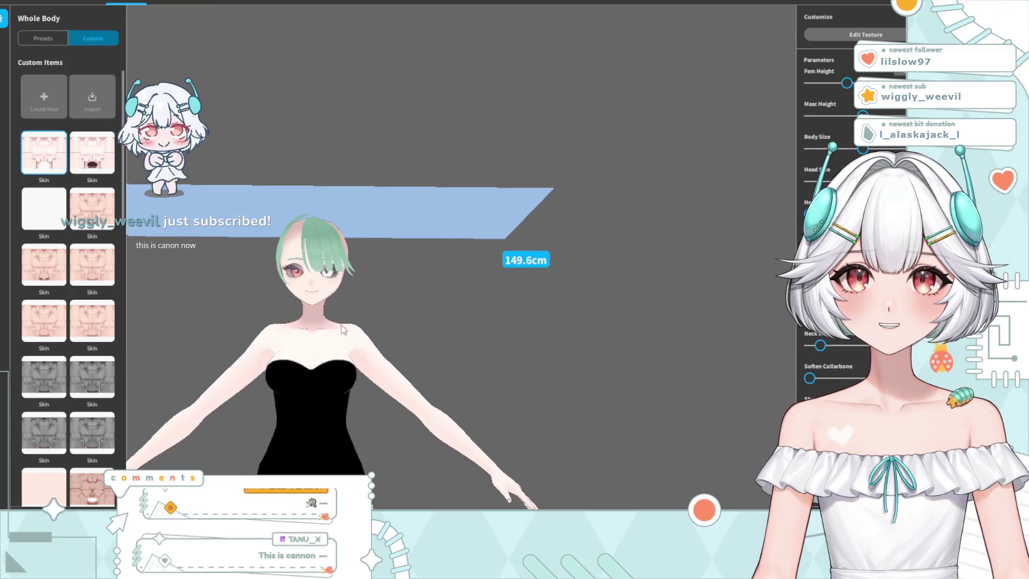
scroll(285, 345, up, 2)
scroll(341, 341, up, 1)
mouse_move(341, 340)
right_down()
mouse_move(340, 326)
mouse_move(338, 342)
right_up()
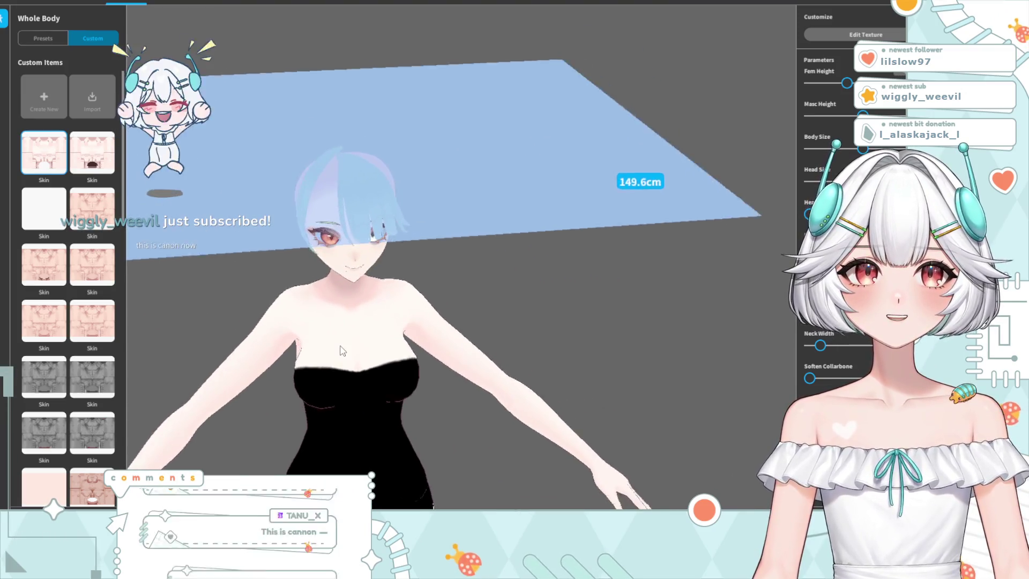
scroll(338, 340, up, 1)
scroll(334, 313, up, 1)
scroll(329, 279, up, 1)
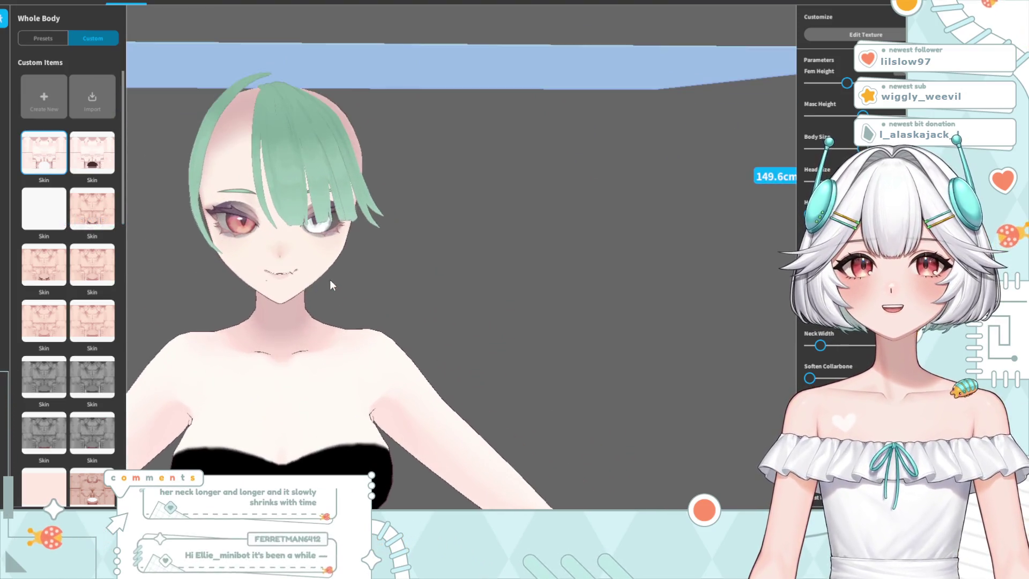
scroll(327, 279, up, 1)
right_drag(321, 278, 339, 271)
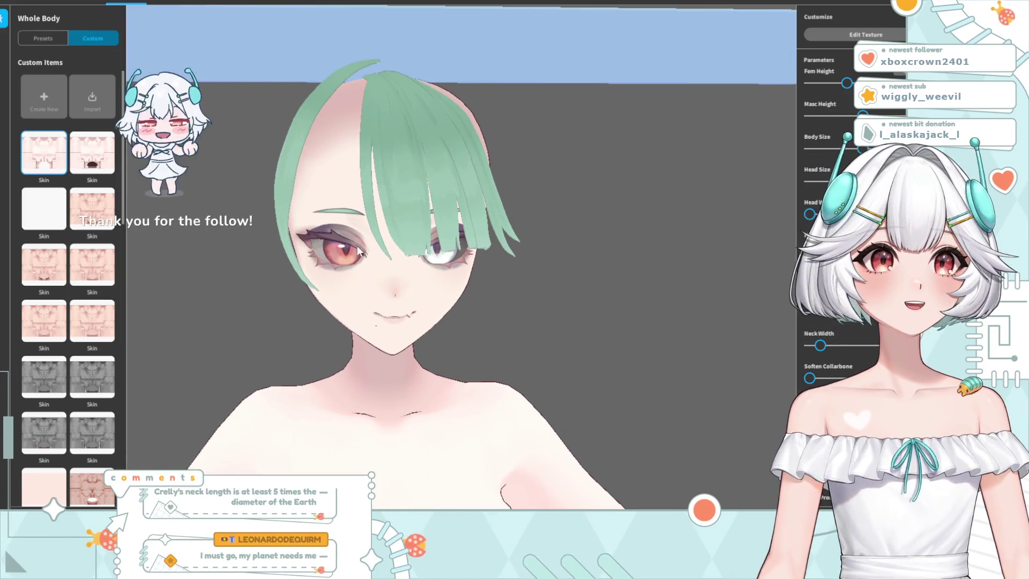
scroll(358, 245, up, 1)
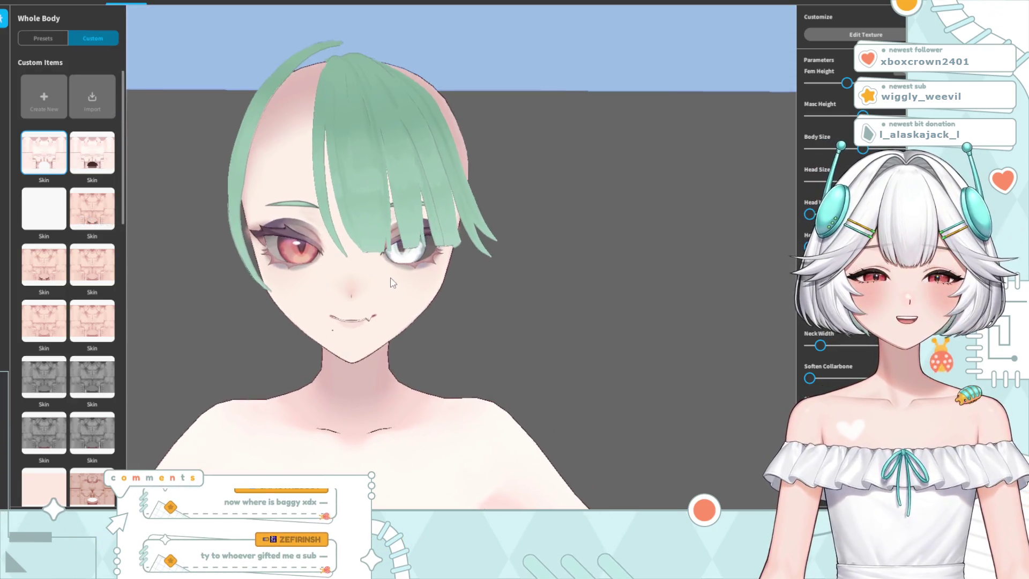
drag(392, 287, 394, 279)
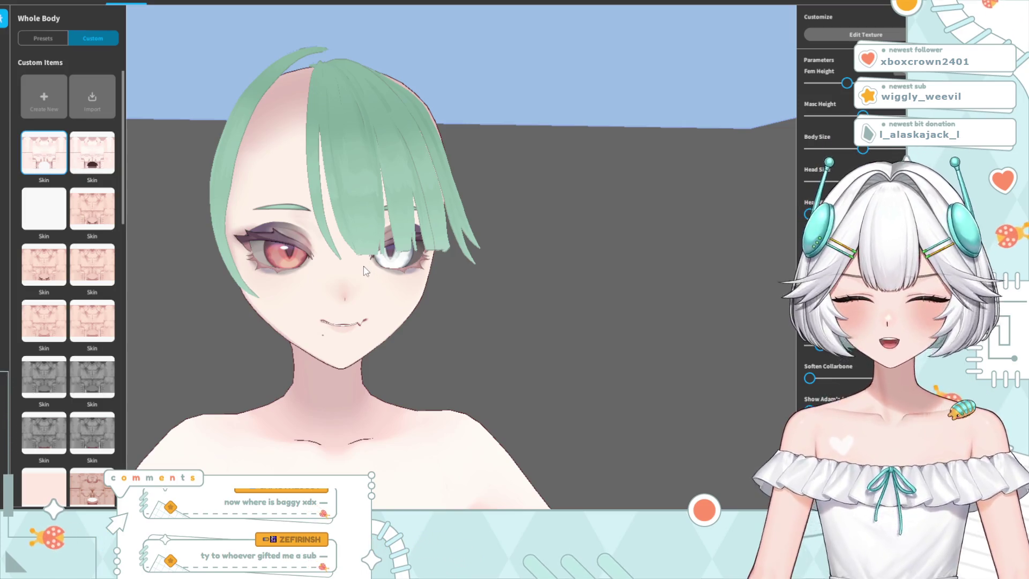
mouse_move(364, 271)
mouse_down()
mouse_move(442, 319)
mouse_move(383, 299)
mouse_move(375, 311)
mouse_up()
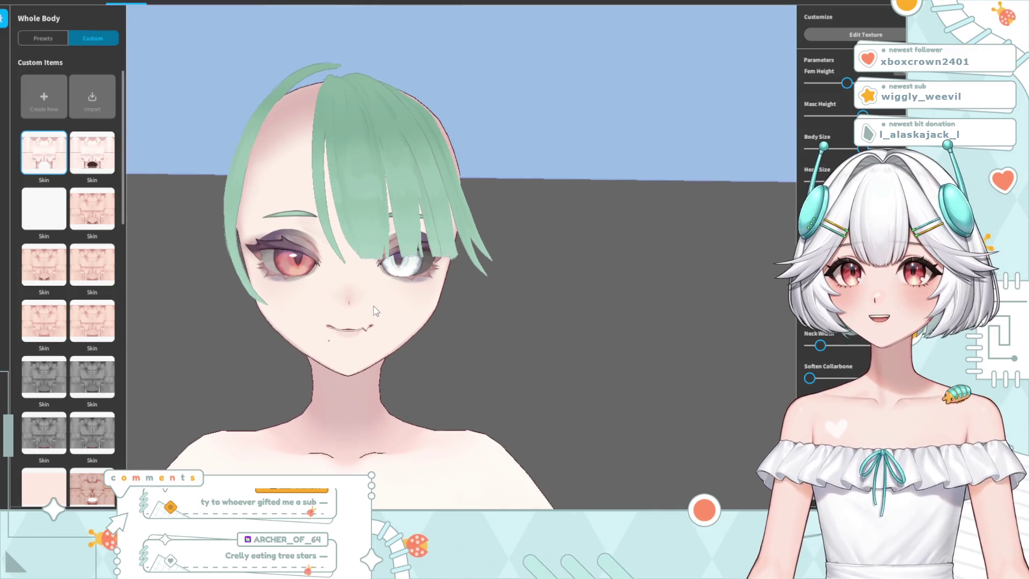
scroll(373, 311, down, 3)
scroll(376, 319, up, 1)
scroll(373, 309, down, 1)
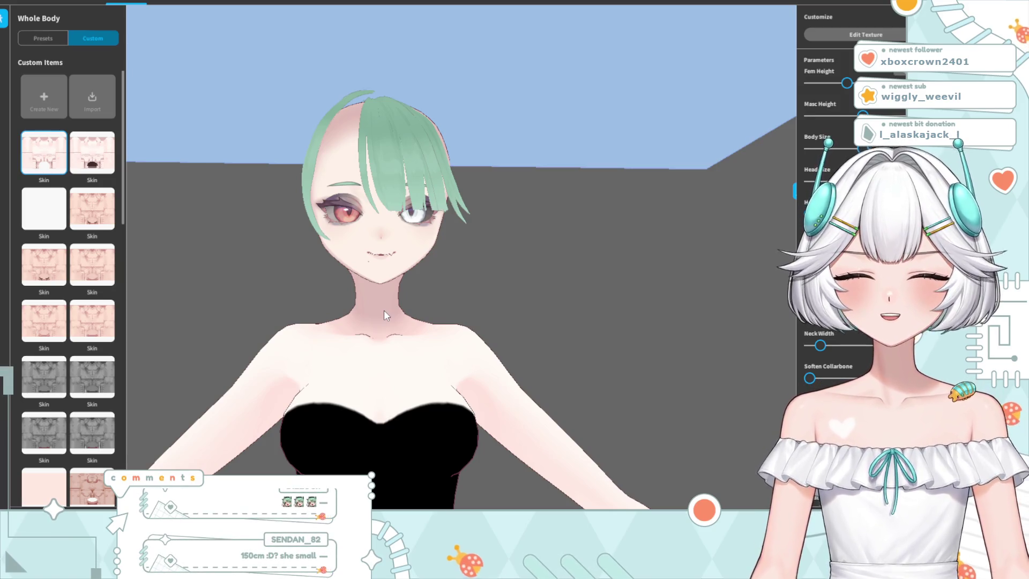
middle_drag(383, 309, 390, 337)
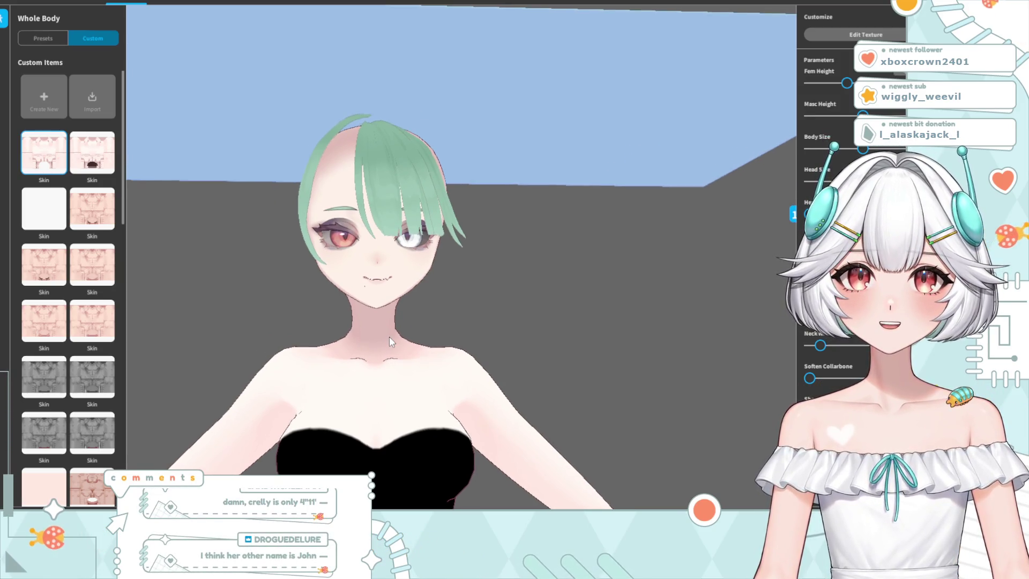
scroll(390, 336, up, 1)
scroll(394, 331, up, 2)
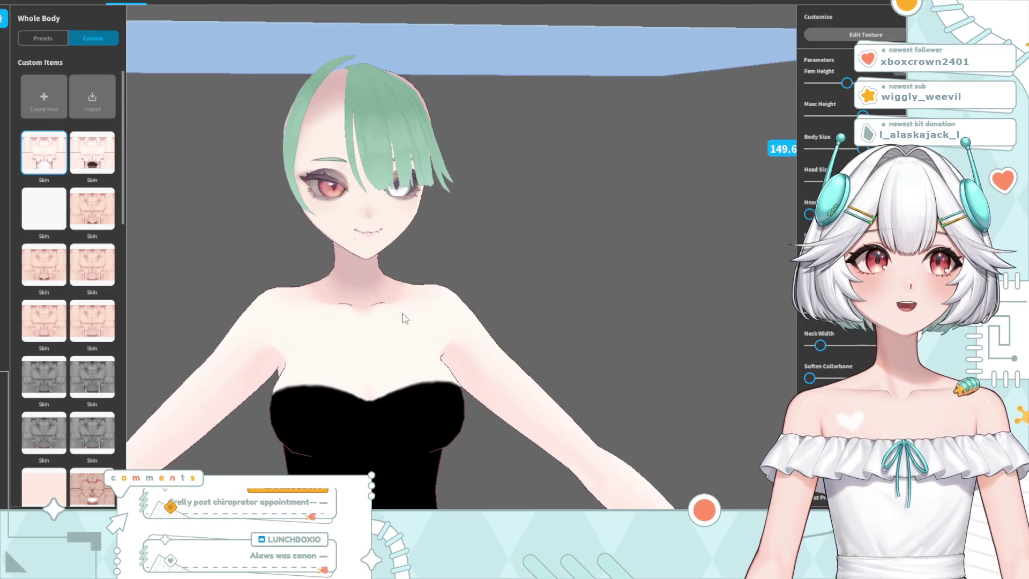
scroll(402, 316, down, 2)
scroll(739, 167, down, 1)
scroll(739, 166, up, 1)
scroll(379, 253, up, 2)
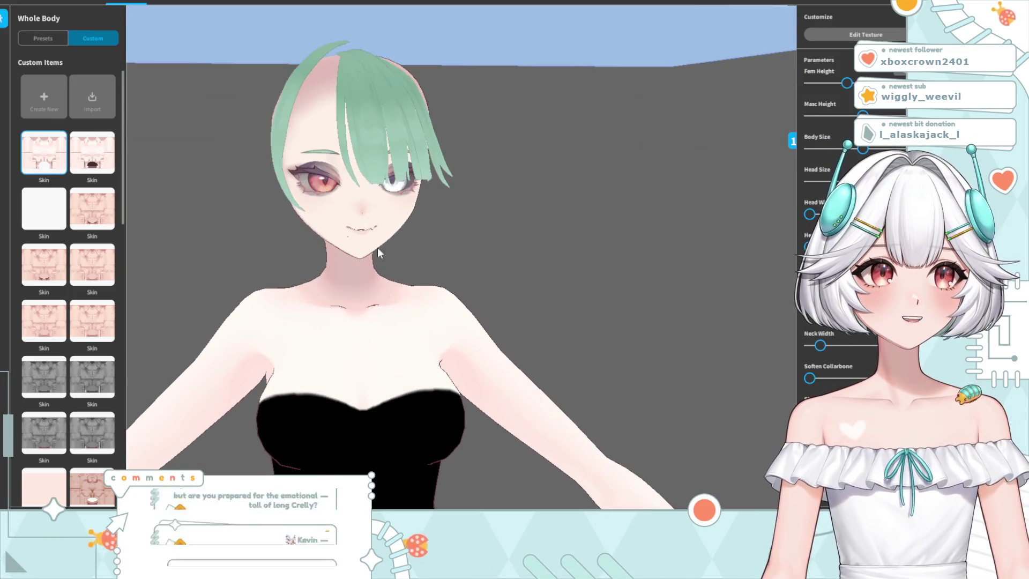
scroll(380, 253, up, 1)
scroll(402, 256, up, 1)
right_drag(393, 276, 383, 342)
scroll(383, 341, down, 3)
mouse_move(382, 342)
middle_down()
mouse_move(368, 156)
mouse_move(417, 260)
middle_up()
scroll(417, 260, up, 2)
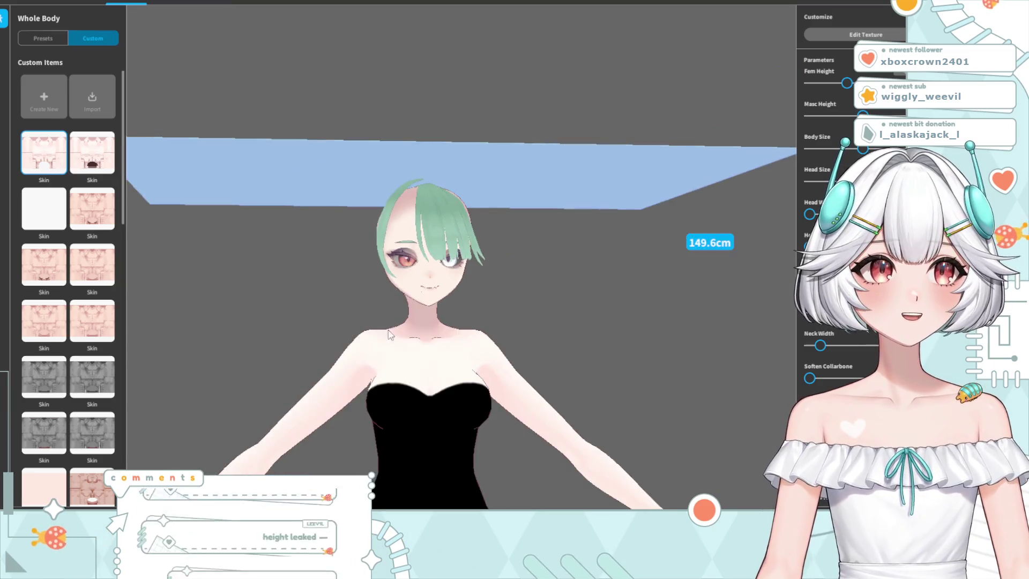
scroll(417, 260, up, 3)
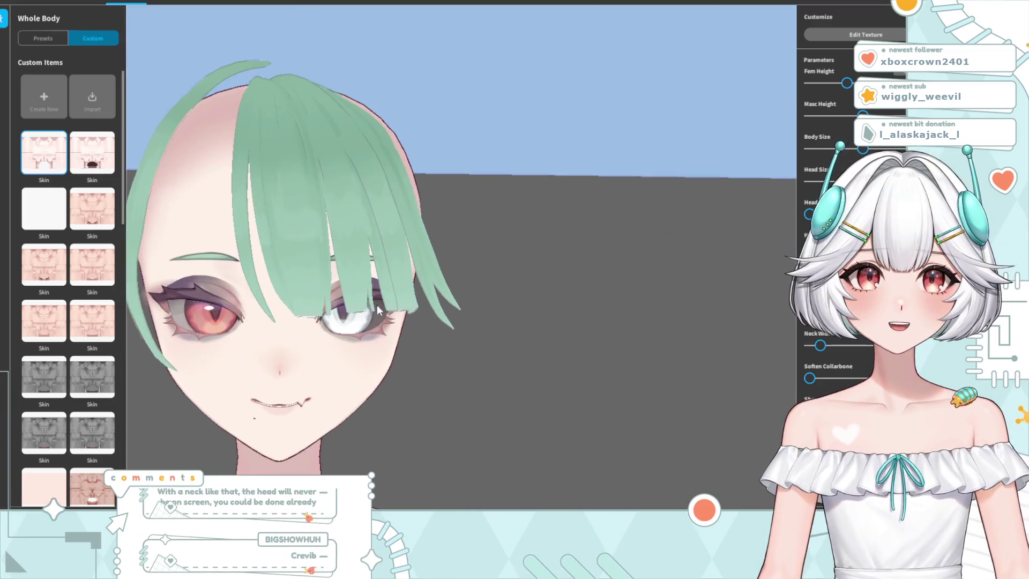
scroll(384, 335, up, 2)
scroll(384, 334, up, 1)
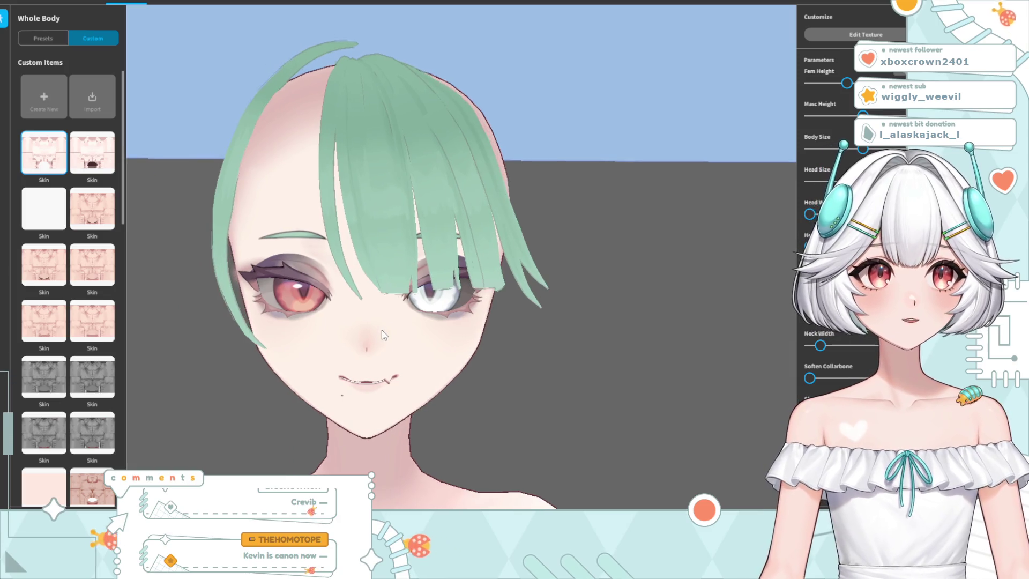
scroll(383, 334, up, 1)
right_drag(383, 335, 376, 320)
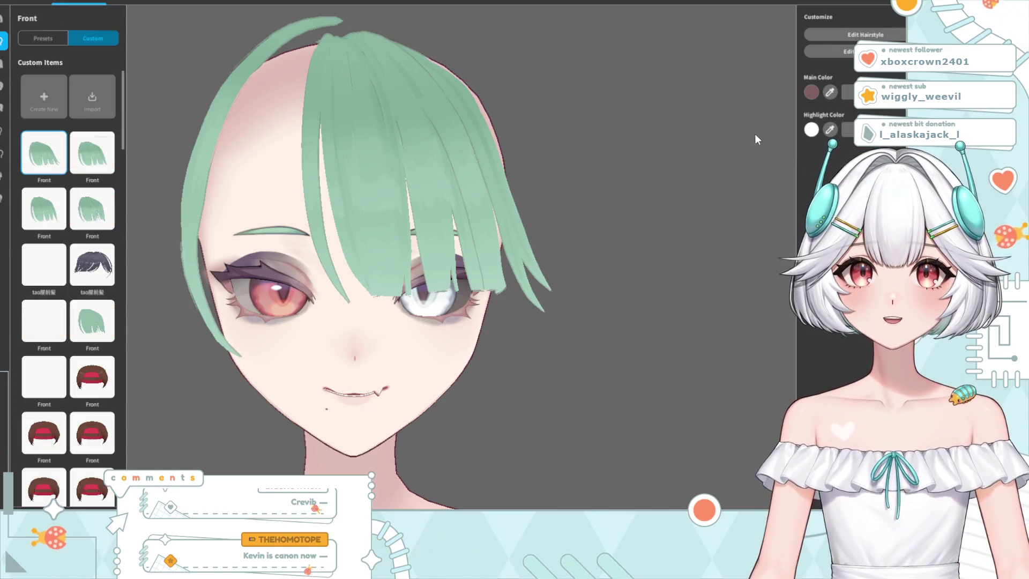
In the front hairstyle editor, add Freehand Group 5 and toggle its guides to check the hair
click(865, 34)
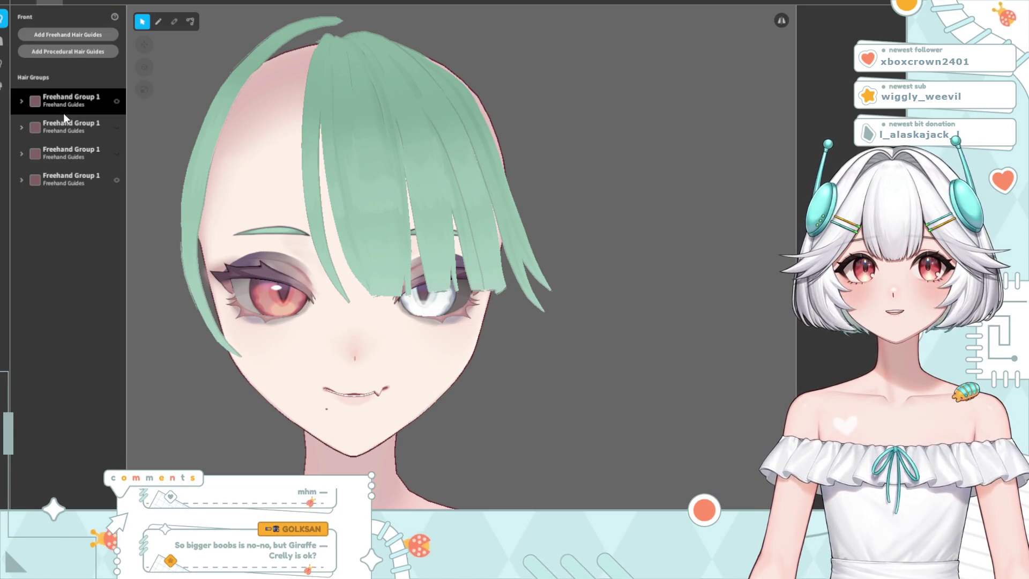
click(66, 33)
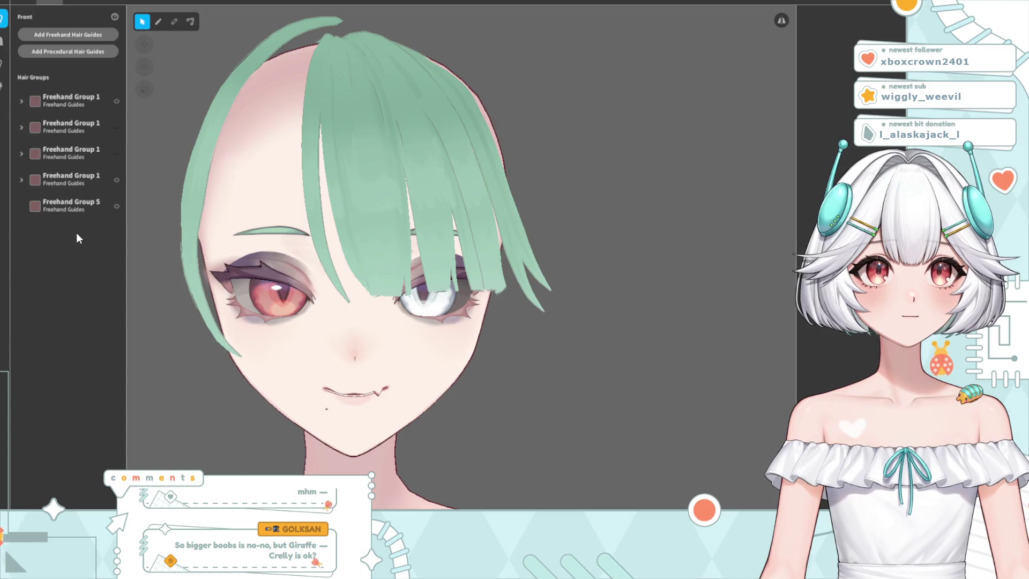
click(71, 212)
scroll(358, 171, up, 2)
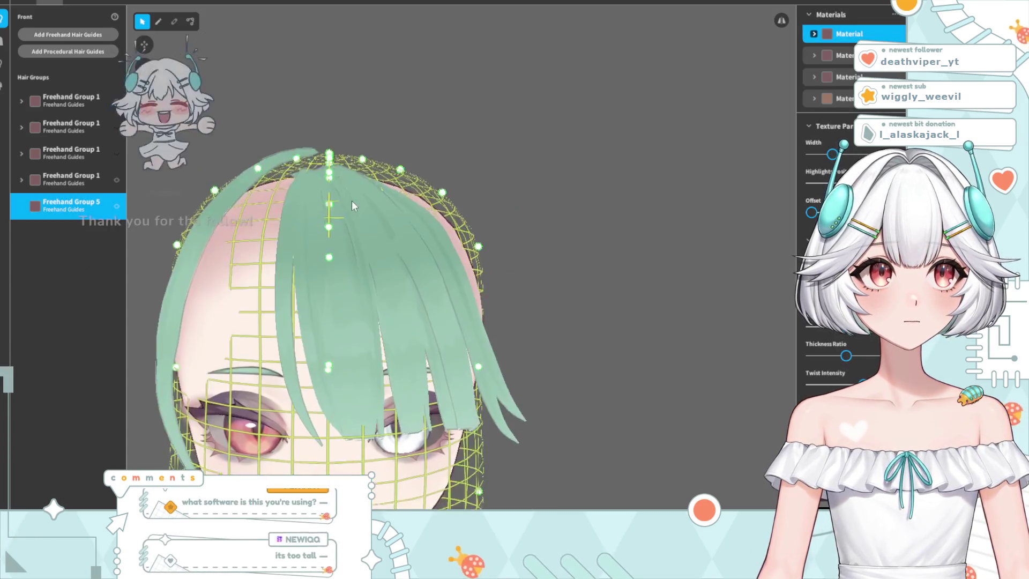
scroll(354, 185, up, 2)
scroll(361, 154, down, 1)
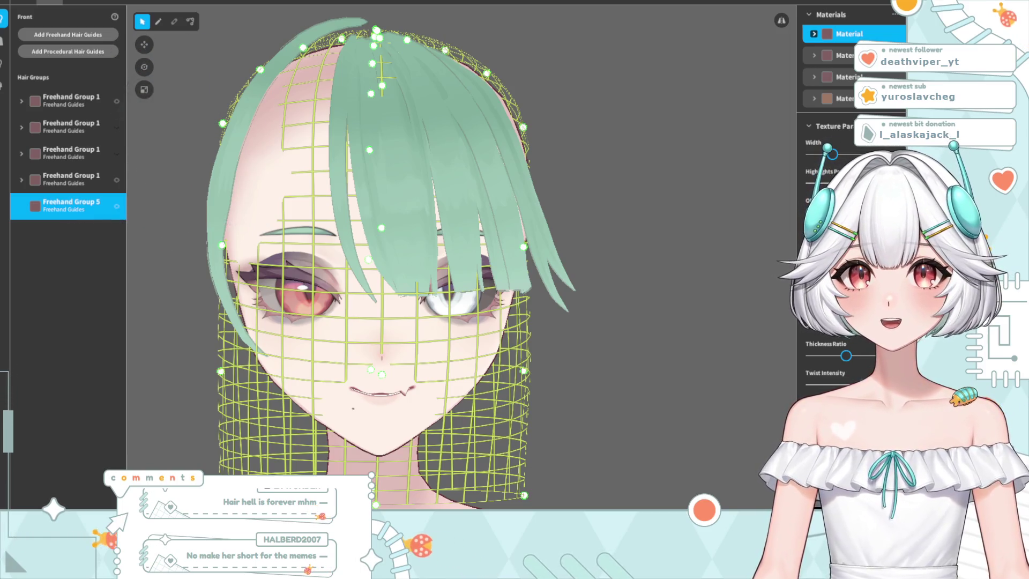
click(570, 296)
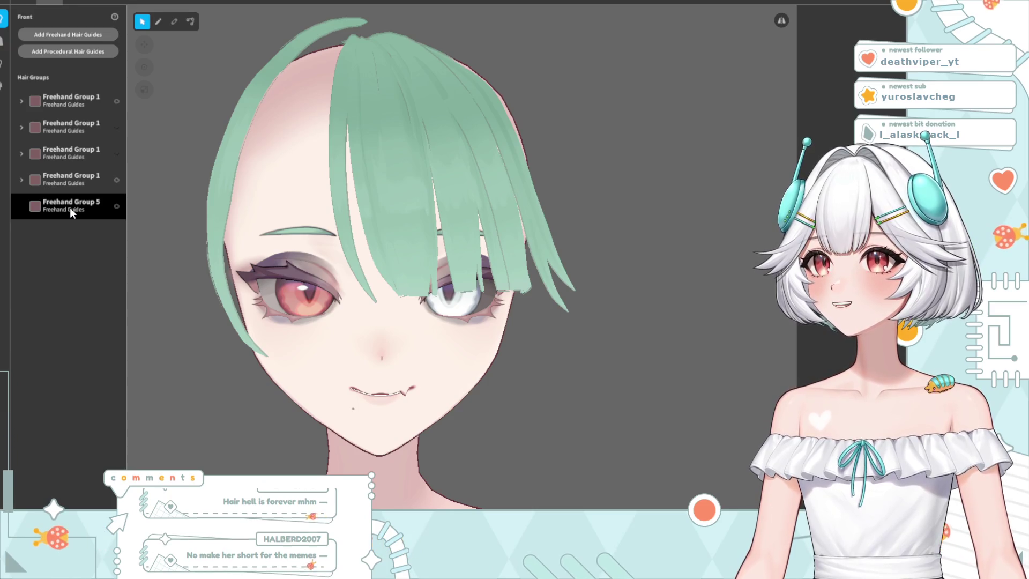
click(71, 208)
Inspect the head from side and front angles, reselect Freehand Group 5 and start reshaping its cage near the ear
mouse_move(441, 253)
middle_down()
mouse_move(359, 254)
mouse_move(442, 255)
mouse_move(455, 301)
mouse_move(391, 278)
middle_up()
scroll(409, 279, up, 3)
scroll(377, 269, up, 2)
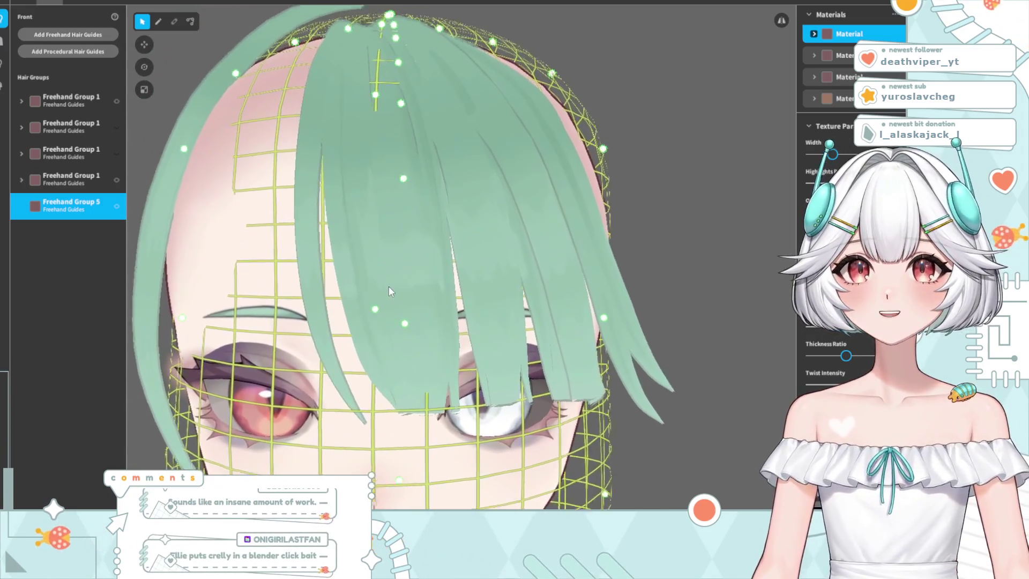
scroll(392, 273, down, 3)
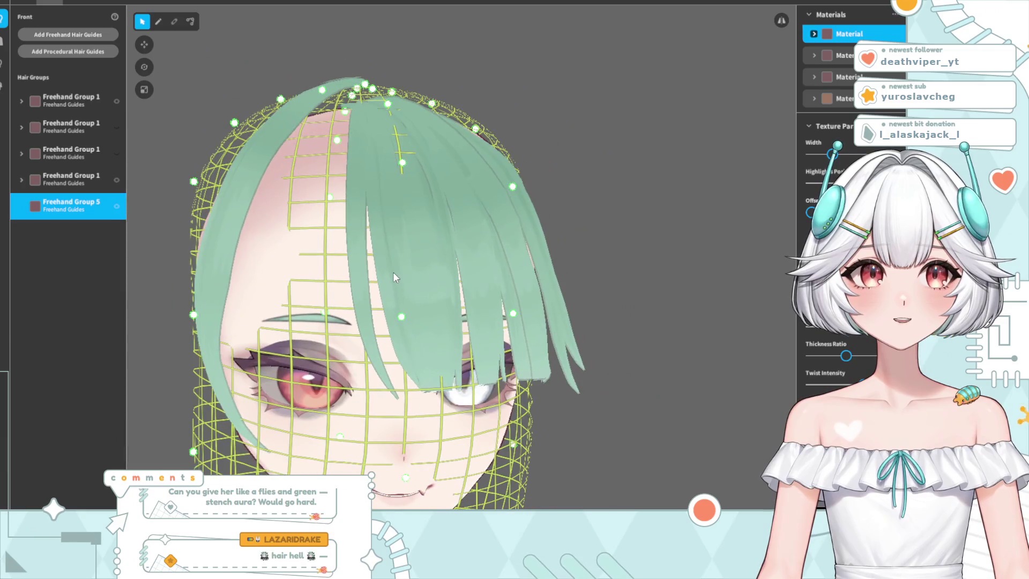
middle_drag(393, 271, 383, 266)
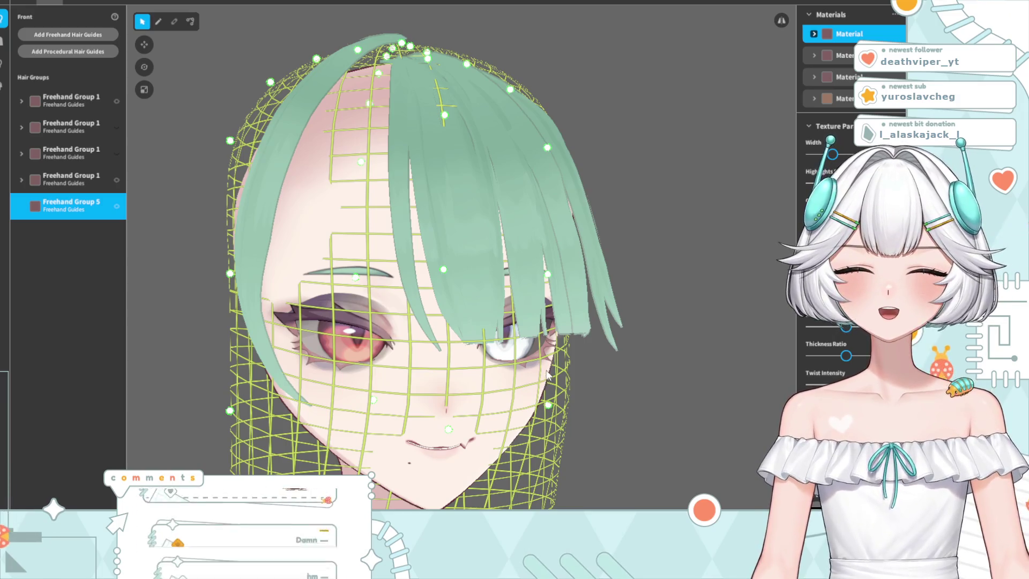
right_drag(515, 338, 543, 366)
scroll(544, 366, up, 3)
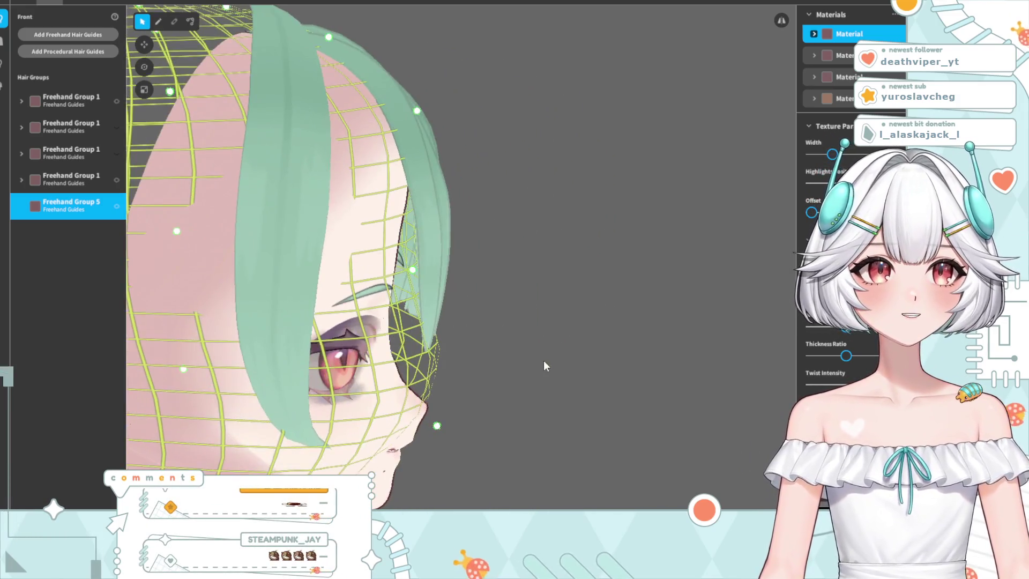
scroll(544, 366, down, 3)
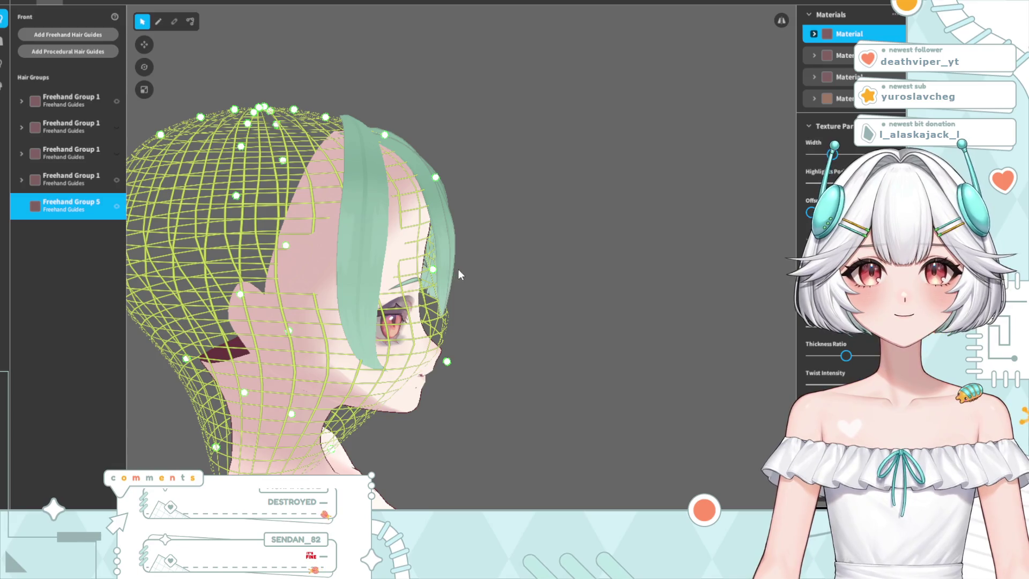
click(465, 273)
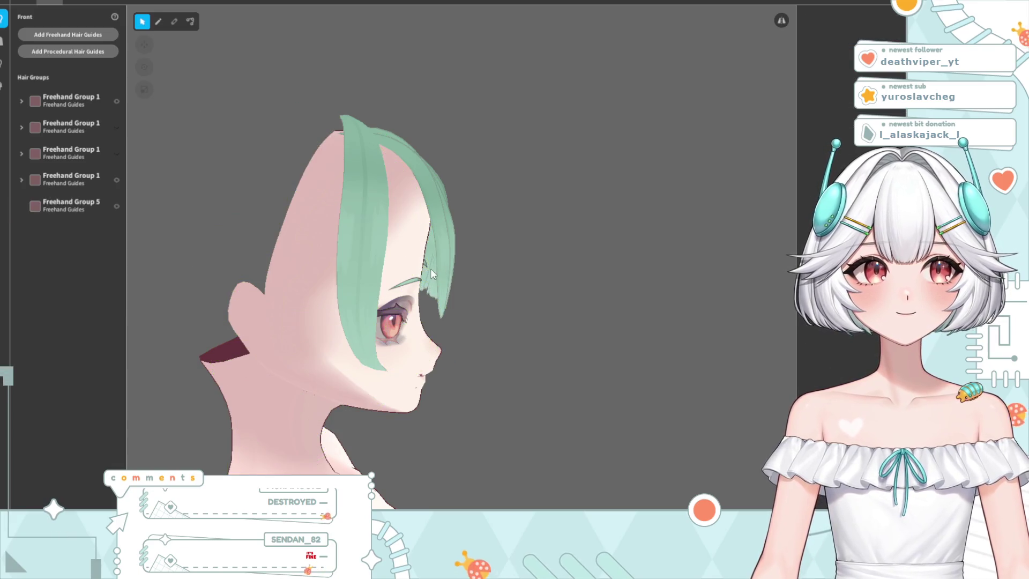
click(56, 204)
drag(448, 267, 455, 260)
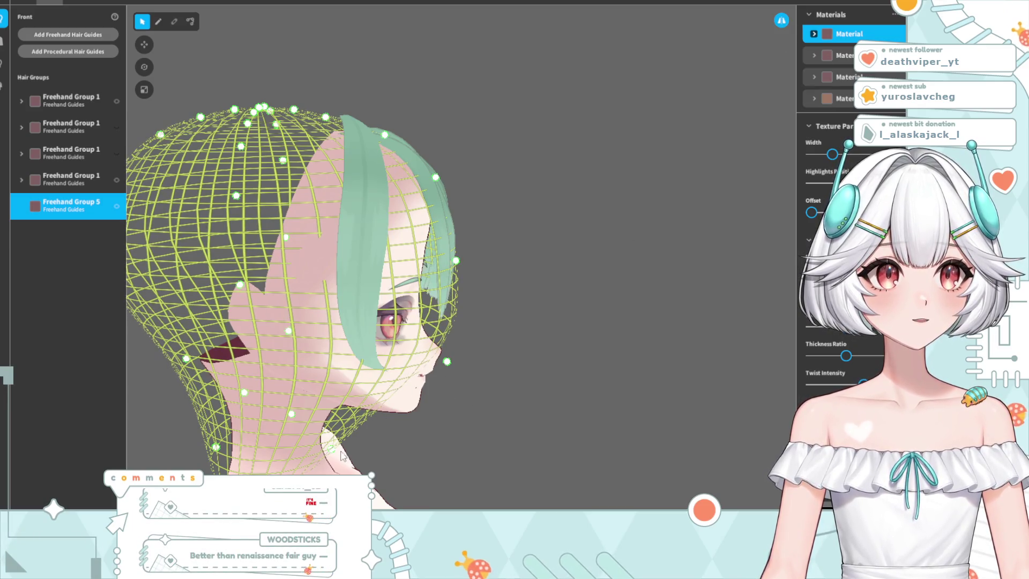
Stretch and straighten the lower guide cage, then widen and raise its top and upper-left edge
drag(342, 455, 412, 453)
drag(448, 364, 435, 360)
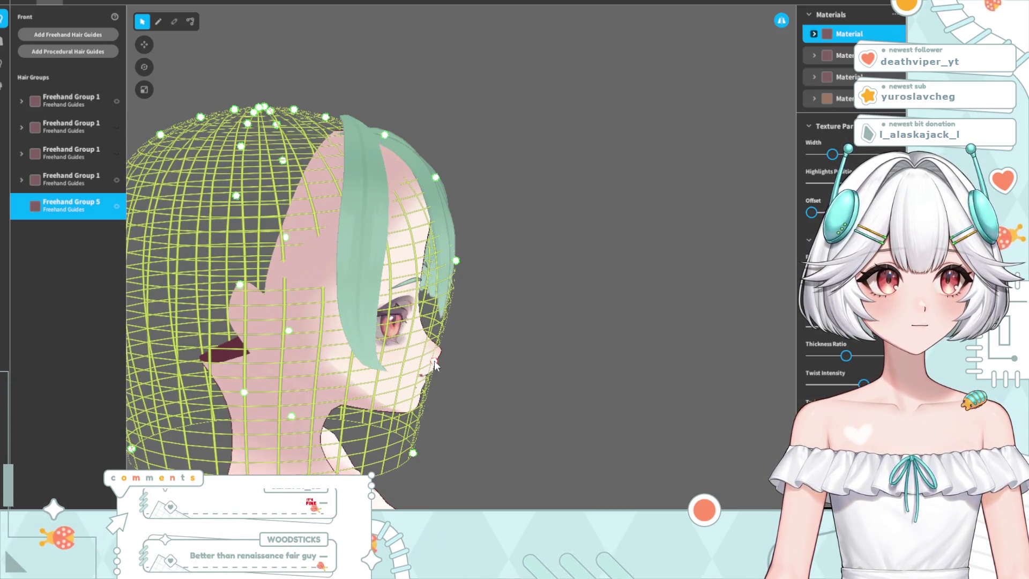
drag(455, 259, 443, 260)
mouse_move(434, 179)
right_down()
mouse_move(467, 291)
mouse_move(477, 280)
right_up()
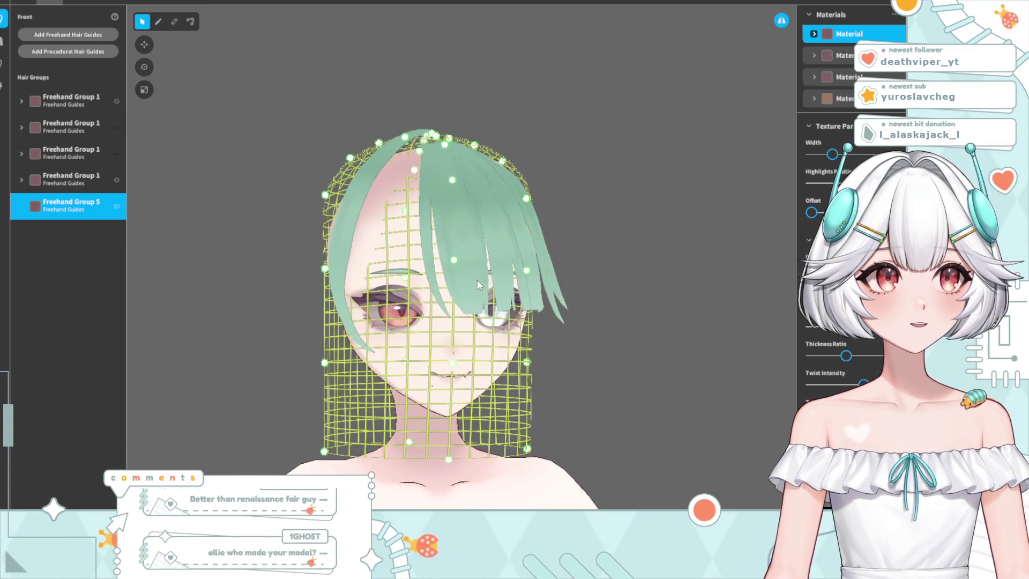
drag(330, 271, 318, 265)
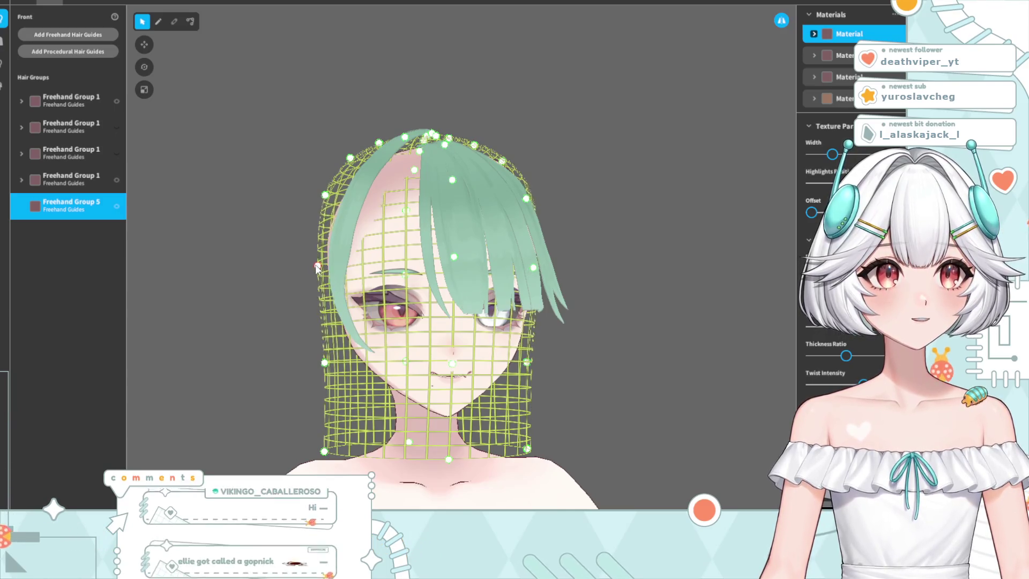
drag(326, 196, 338, 154)
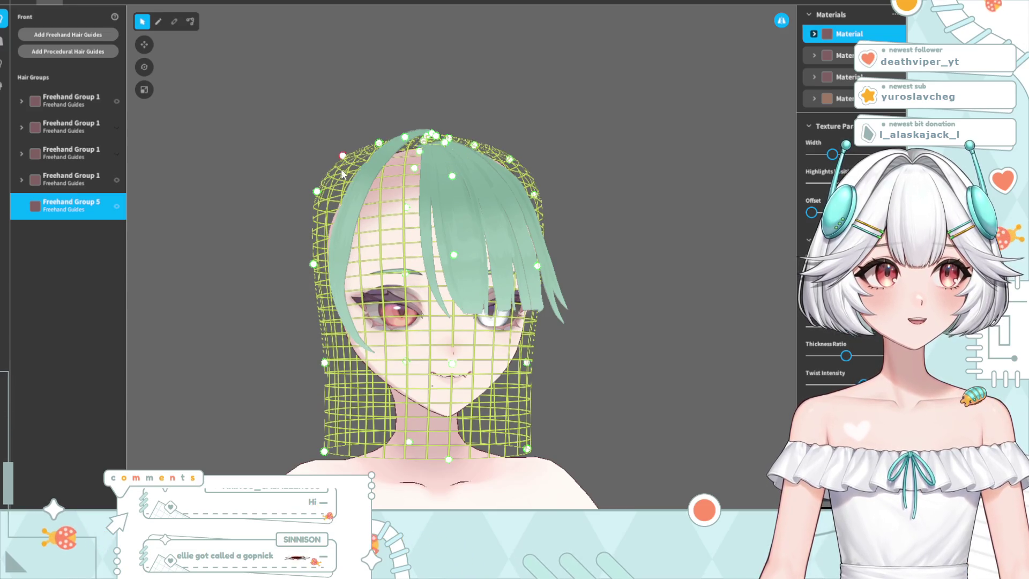
mouse_move(338, 156)
mouse_down()
mouse_move(322, 203)
mouse_move(315, 197)
mouse_up()
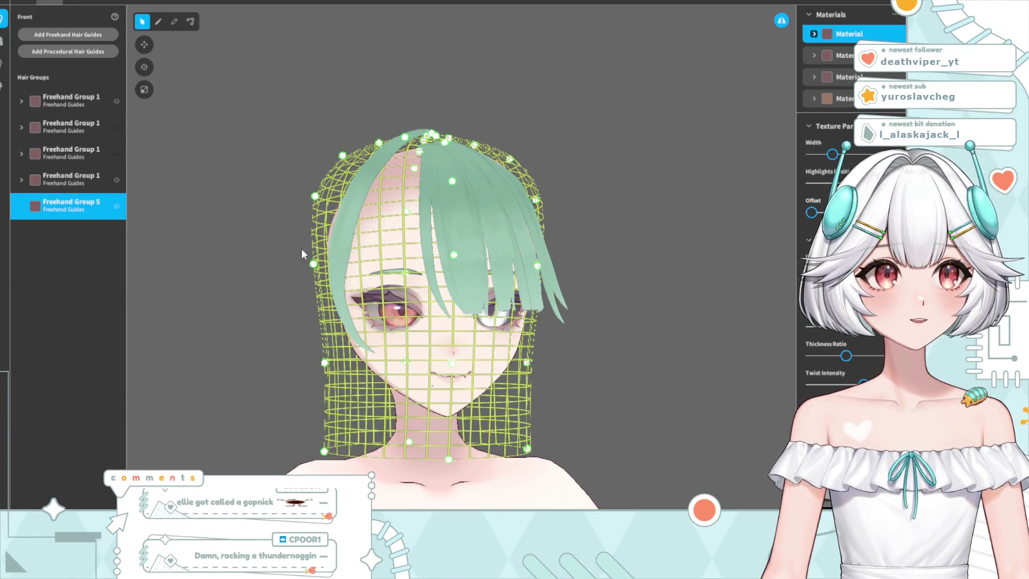
Widen the left side, cheek and bottom of the cage and pull a top point outward so it wraps the head
drag(313, 271, 306, 270)
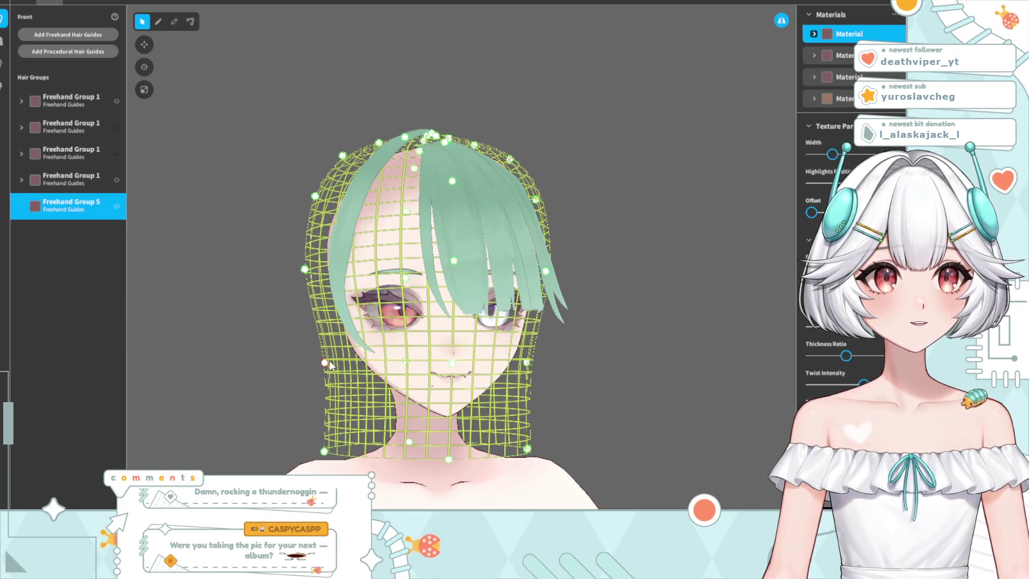
drag(325, 362, 310, 366)
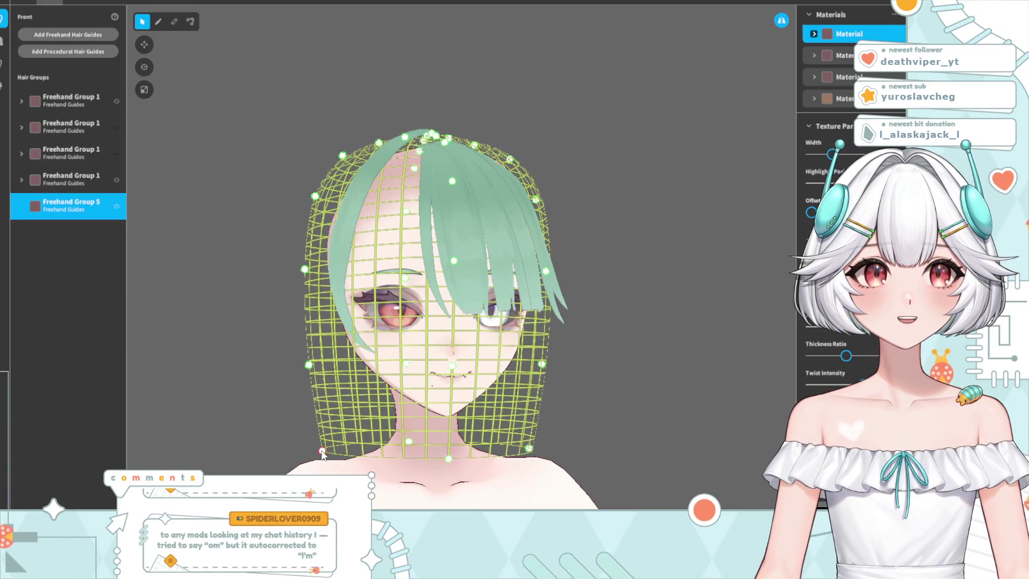
drag(325, 451, 313, 453)
drag(304, 363, 306, 364)
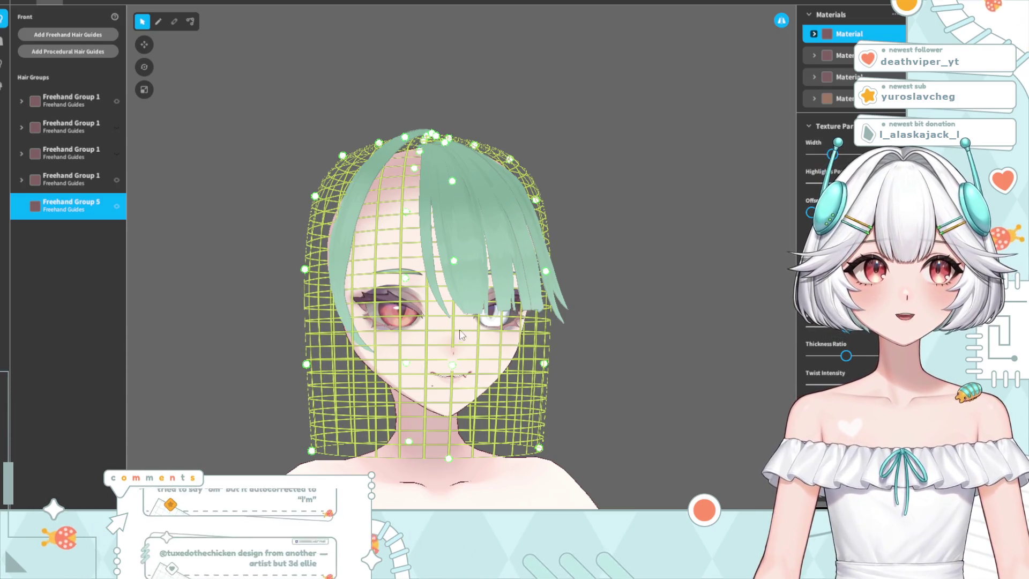
mouse_move(458, 327)
right_down()
mouse_move(495, 337)
mouse_move(482, 156)
right_up()
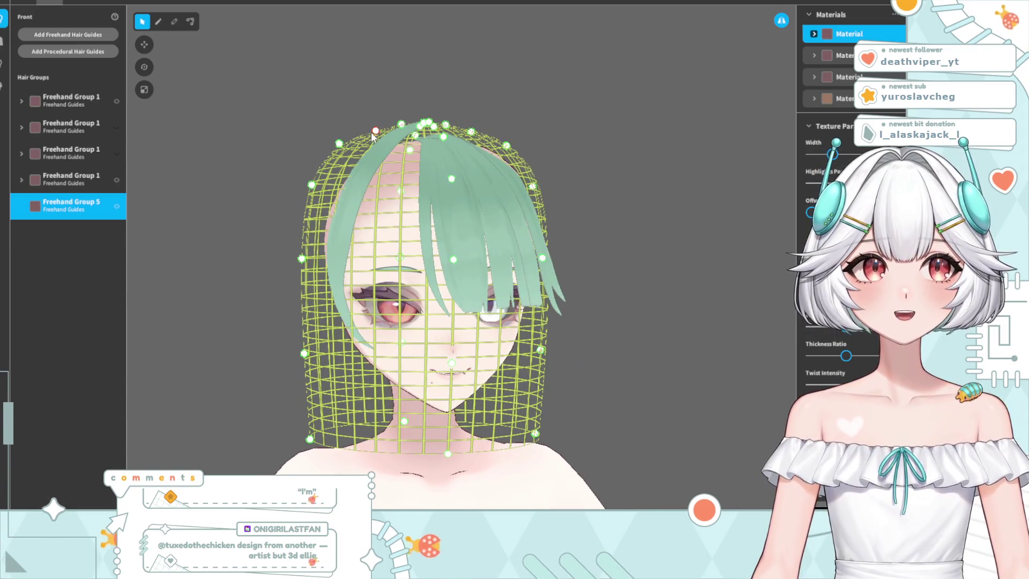
drag(375, 130, 370, 130)
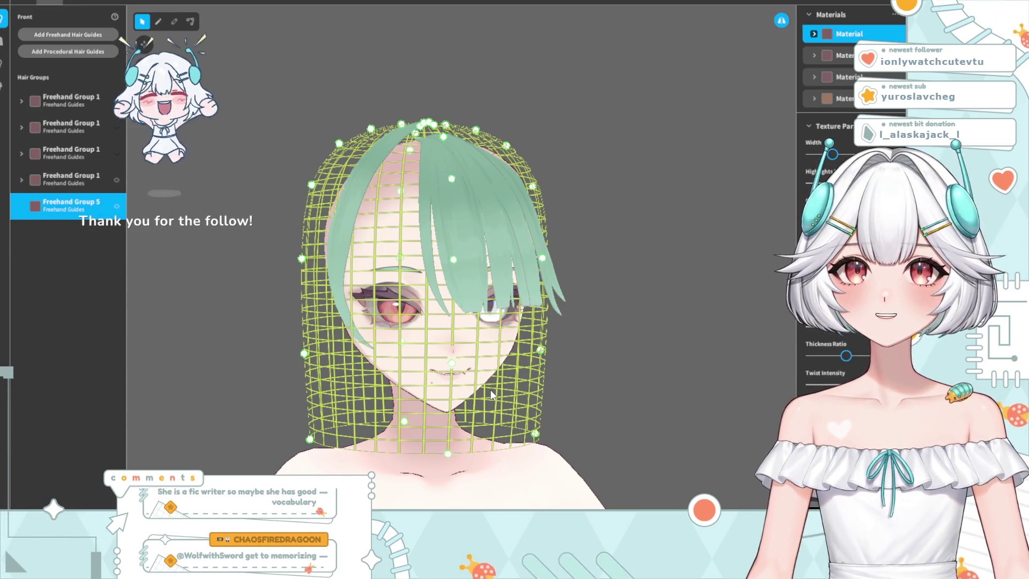
mouse_move(490, 390)
right_down()
mouse_move(483, 402)
mouse_move(466, 398)
mouse_move(541, 452)
right_up()
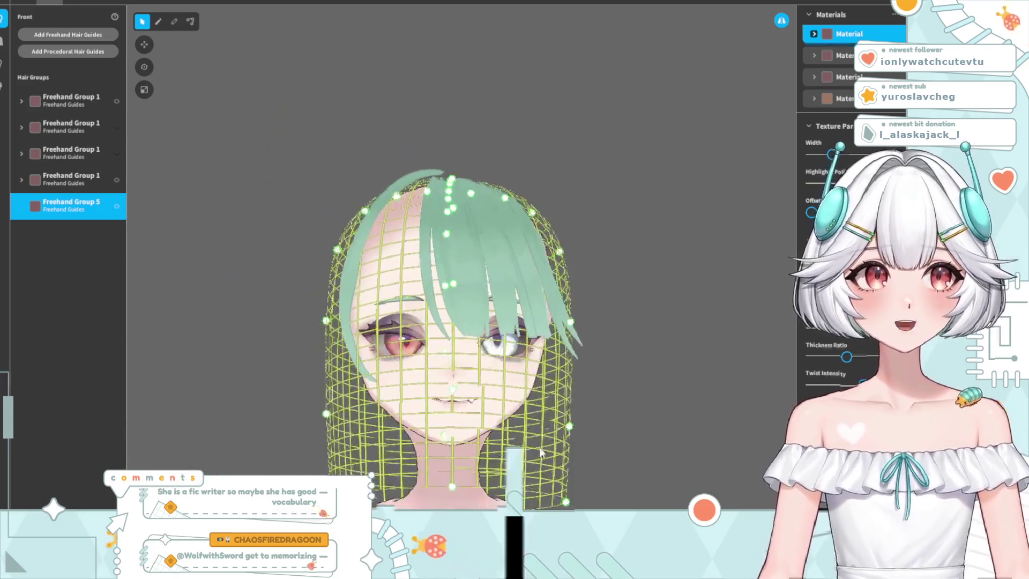
Move the whole guide cage into place around the head, snap to front view and switch to the hair brush
key(w)
mouse_move(441, 231)
right_down()
mouse_move(429, 243)
mouse_move(402, 226)
right_up()
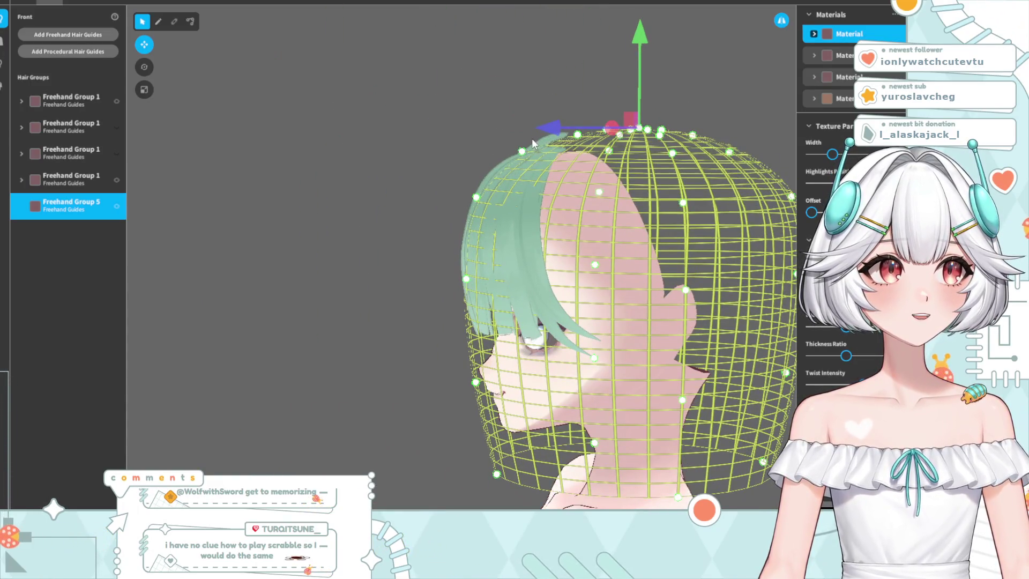
drag(540, 129, 533, 128)
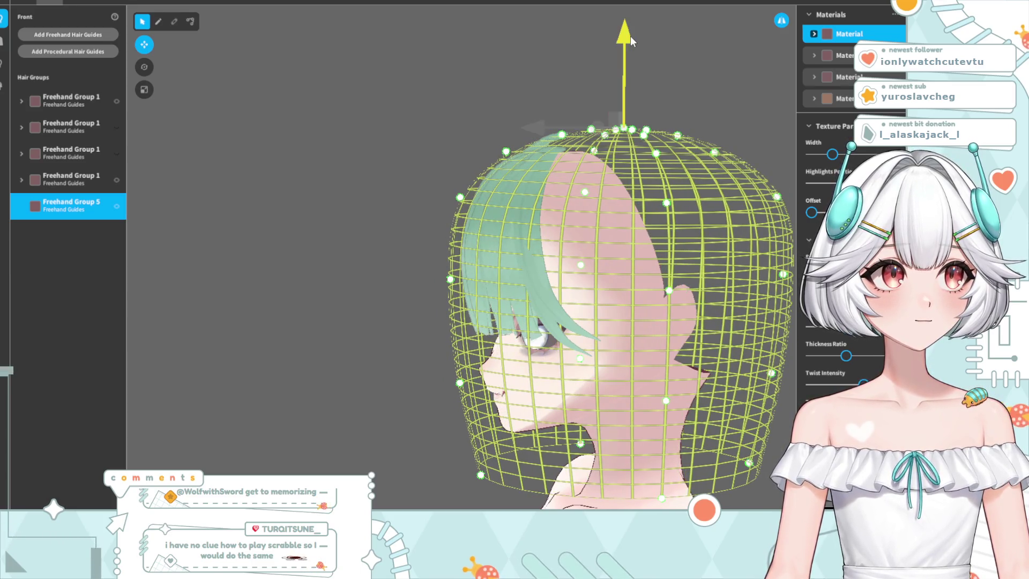
right_drag(632, 38, 613, 275)
key(1)
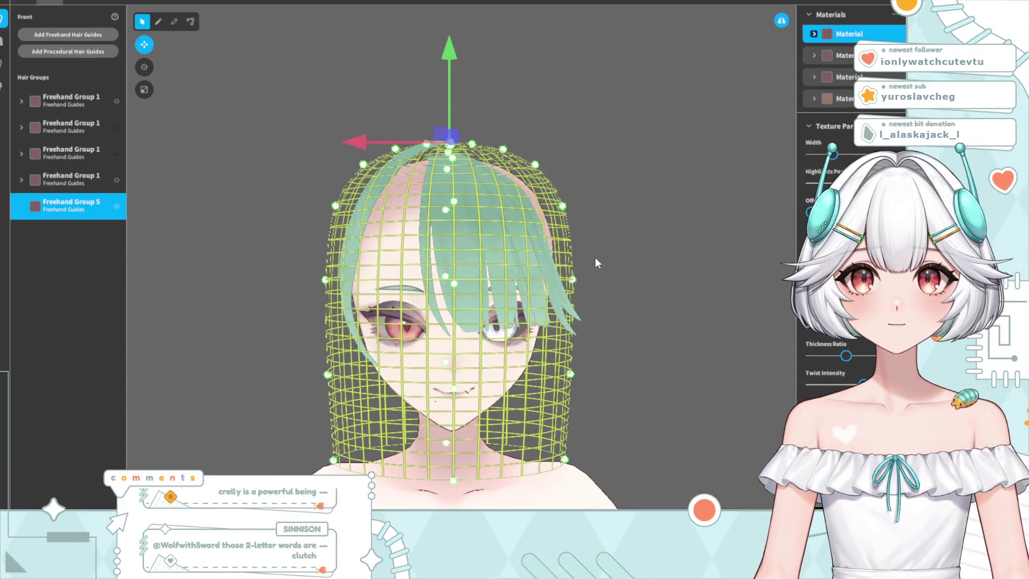
scroll(464, 223, up, 3)
scroll(484, 255, up, 2)
mouse_move(484, 254)
right_down()
mouse_move(469, 268)
mouse_move(435, 262)
mouse_move(491, 260)
right_up()
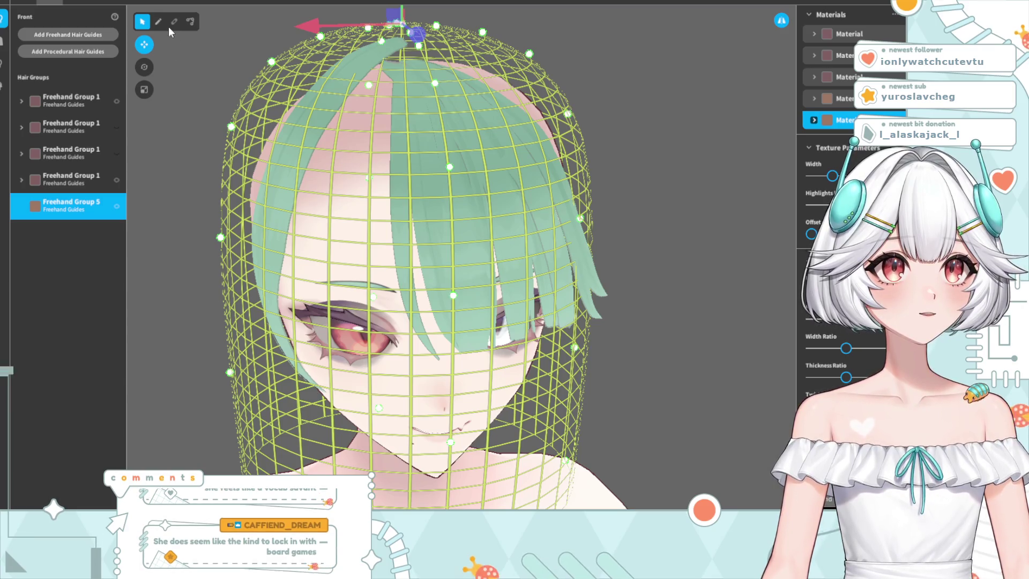
key(b)
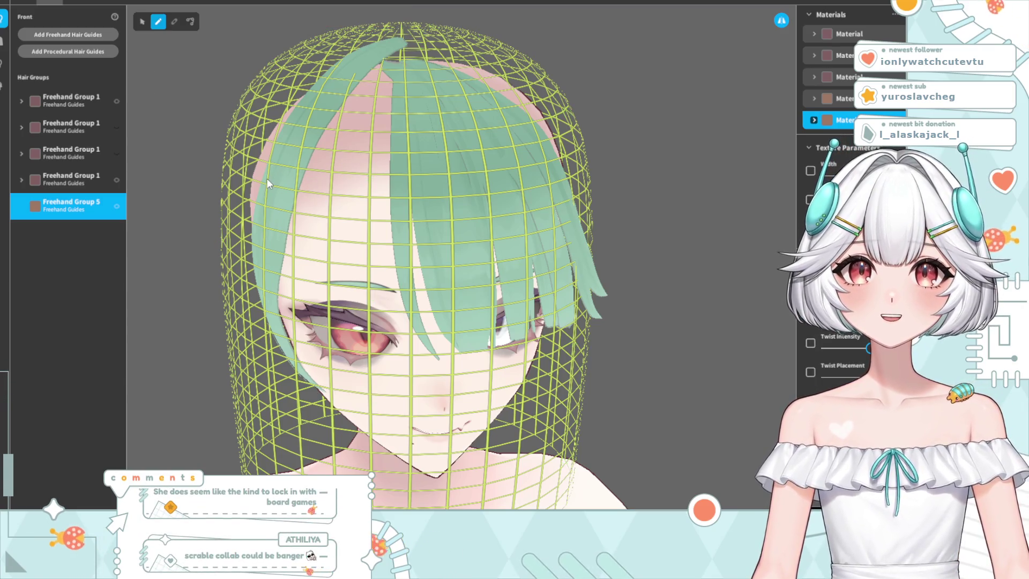
Draw a mirrored strand across the forehead, select its group and scale it narrower horizontally
drag(267, 180, 446, 142)
mouse_move(452, 152)
right_down()
mouse_move(450, 187)
mouse_move(549, 146)
right_up()
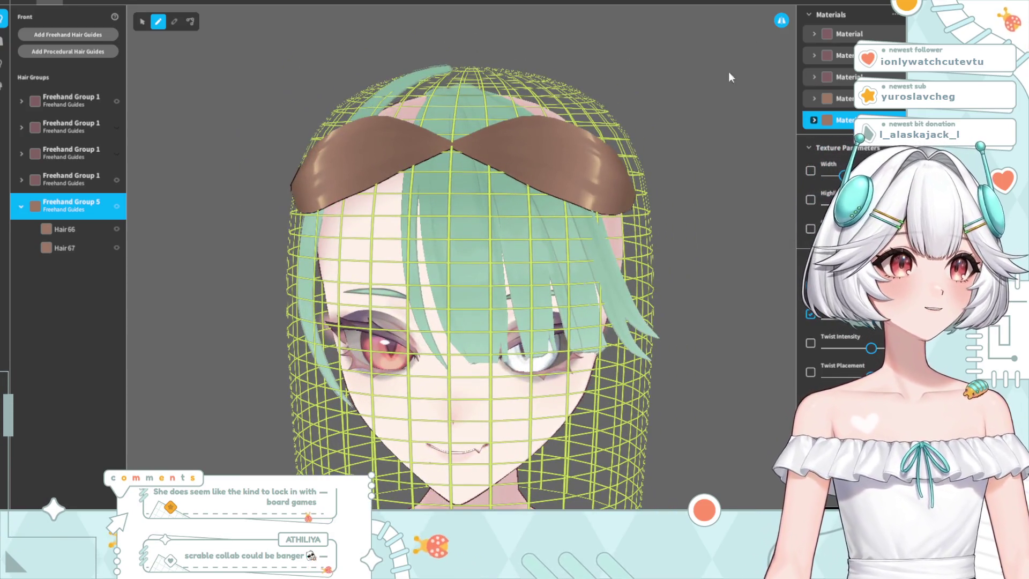
mouse_move(598, 182)
right_down()
mouse_move(556, 220)
mouse_move(632, 226)
mouse_move(577, 216)
mouse_move(594, 229)
right_up()
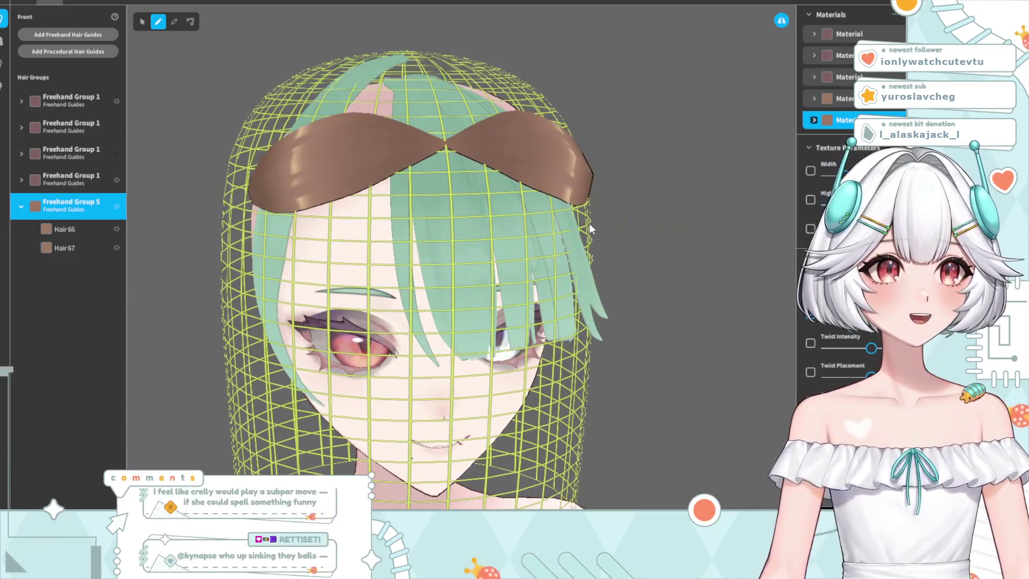
click(142, 22)
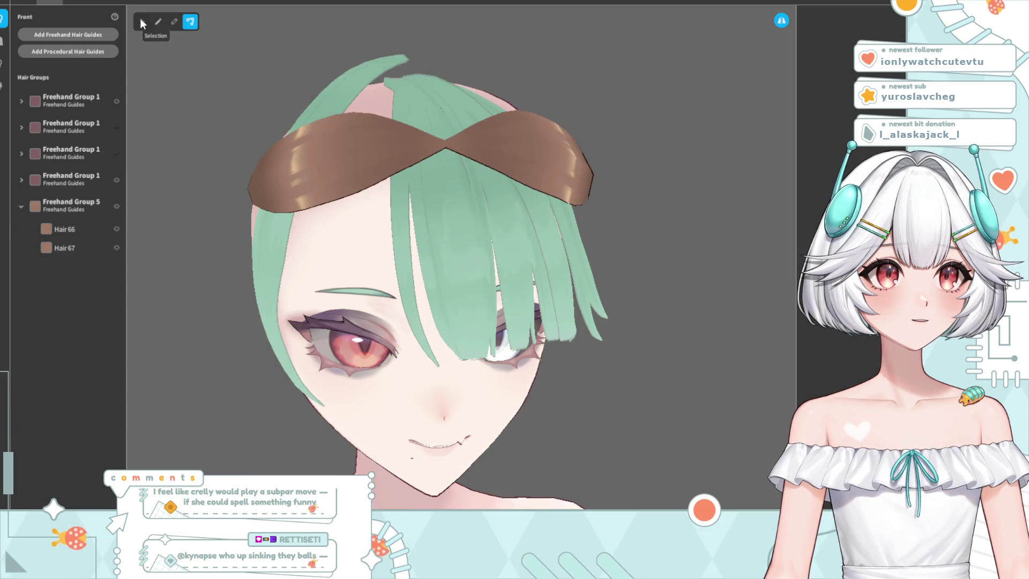
click(260, 187)
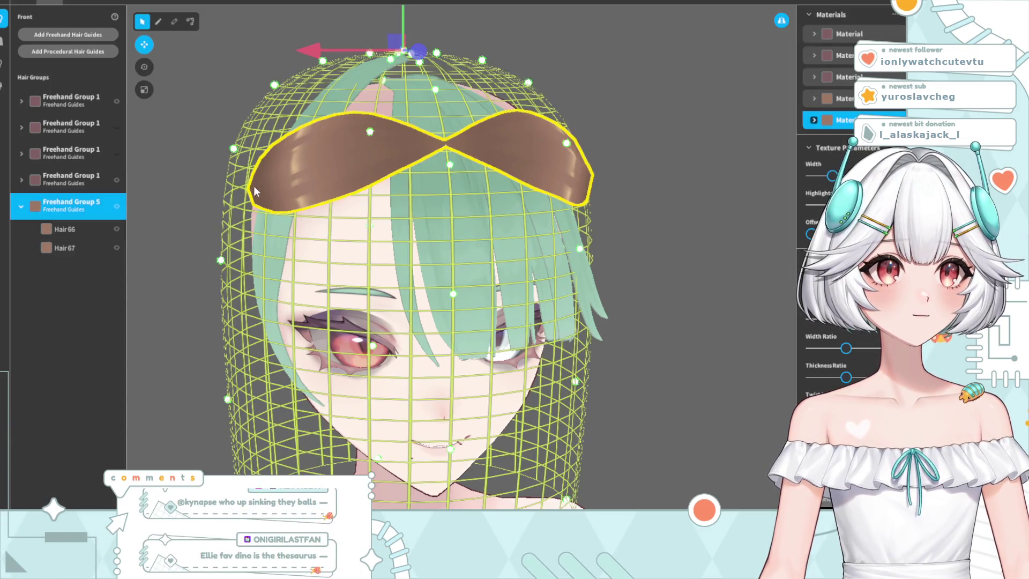
click(144, 89)
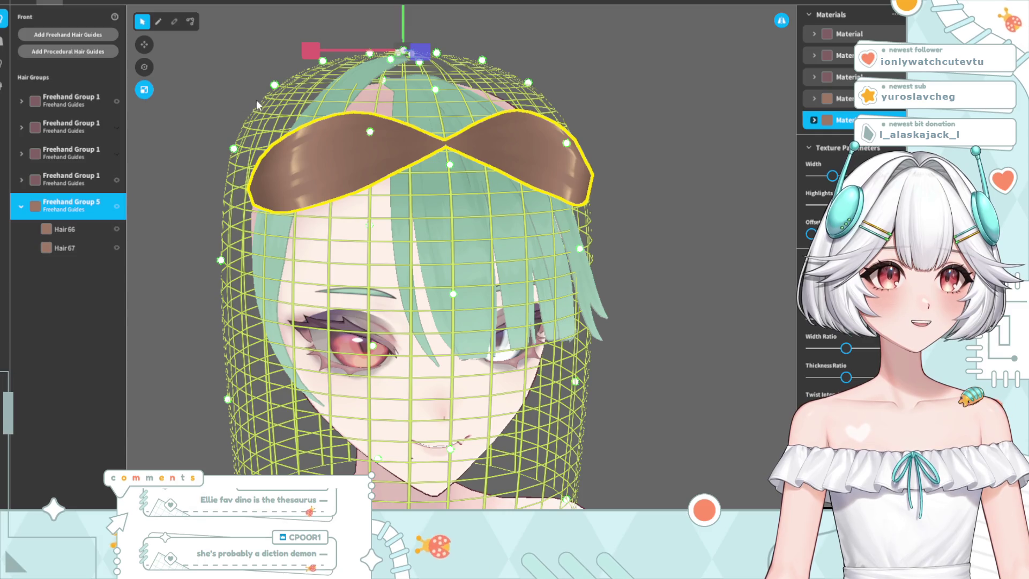
drag(306, 50, 320, 55)
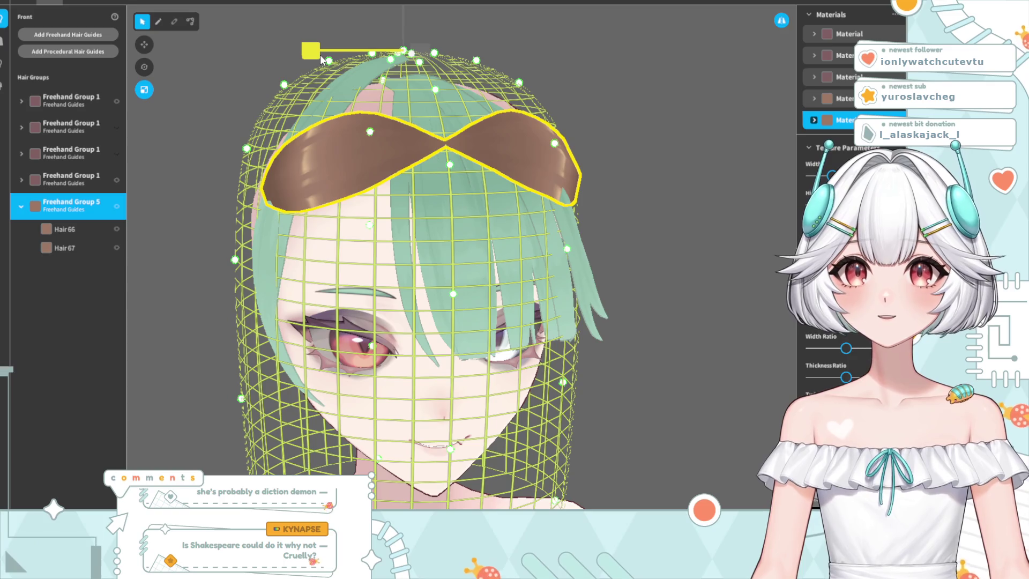
mouse_move(452, 175)
right_down()
mouse_move(433, 174)
mouse_move(483, 174)
right_up()
scroll(831, 81, down, 3)
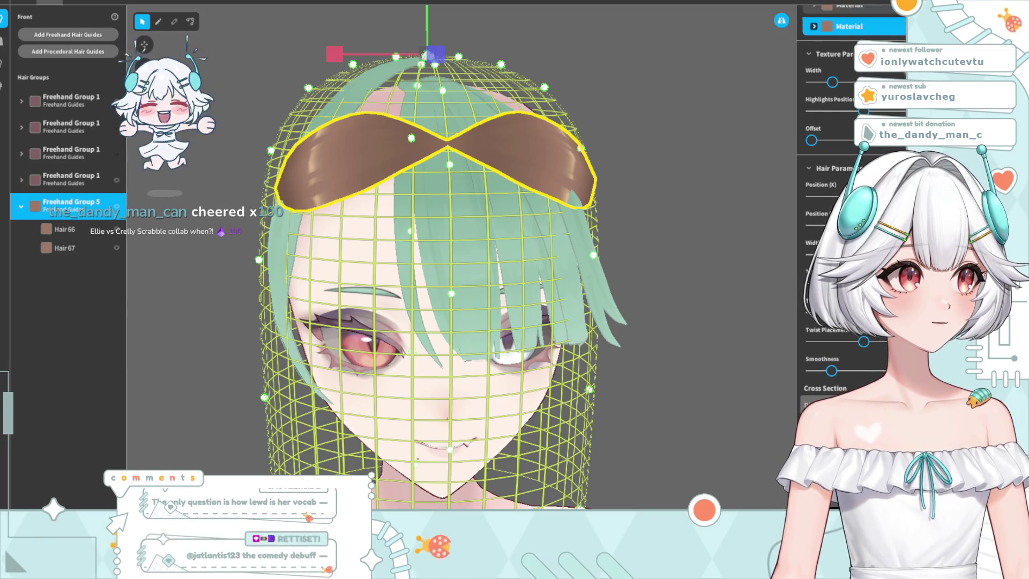
scroll(832, 81, down, 4)
Apply the curved-band shape preset and thicken the strand's ends so it reads as a thin brown headband
click(837, 335)
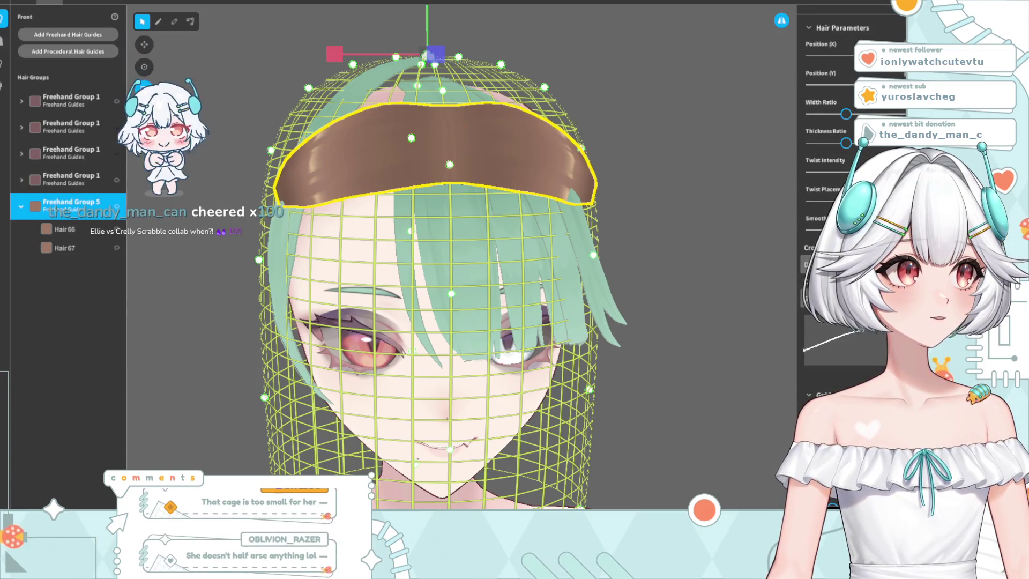
drag(805, 350, 796, 328)
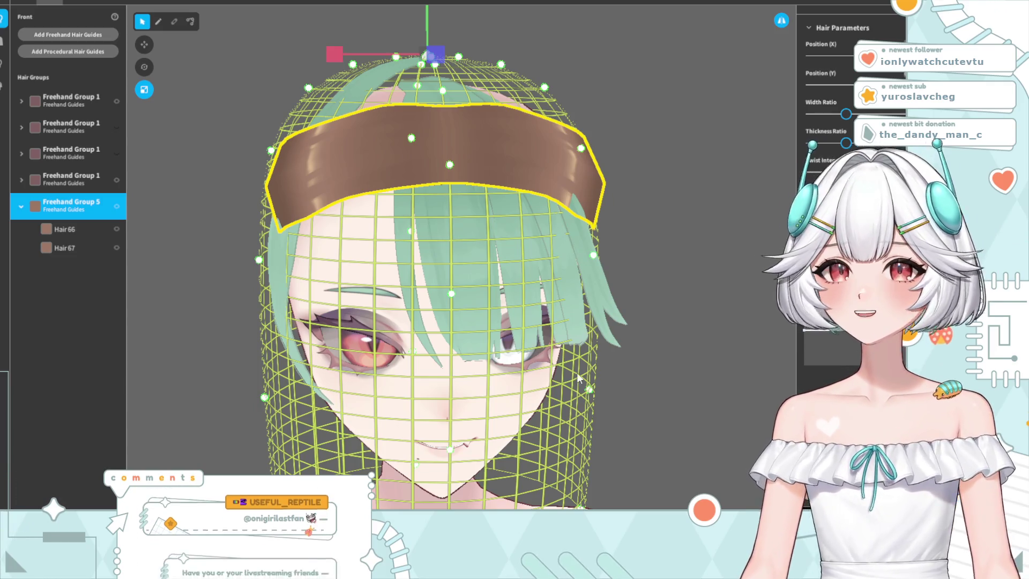
scroll(836, 242, up, 2)
scroll(836, 242, up, 3)
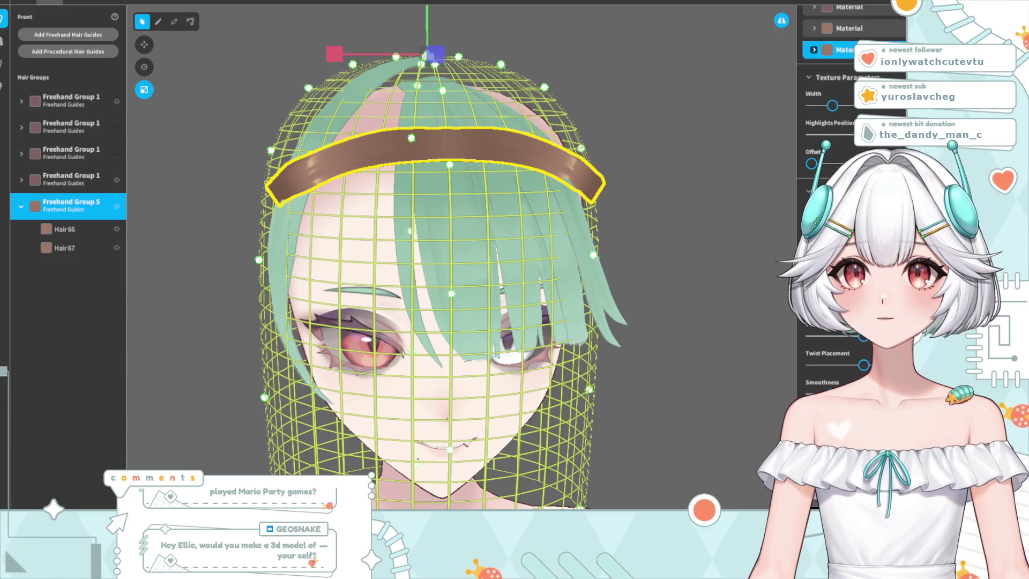
mouse_move(564, 254)
right_down()
mouse_move(480, 247)
mouse_move(484, 259)
mouse_move(515, 262)
right_up()
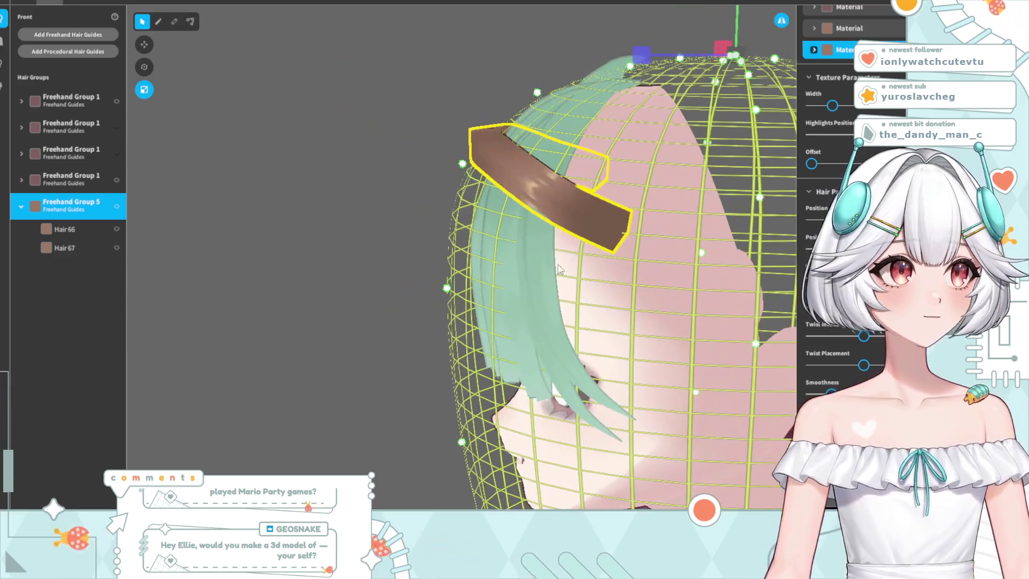
mouse_move(467, 313)
right_down()
mouse_move(541, 312)
mouse_move(530, 302)
right_up()
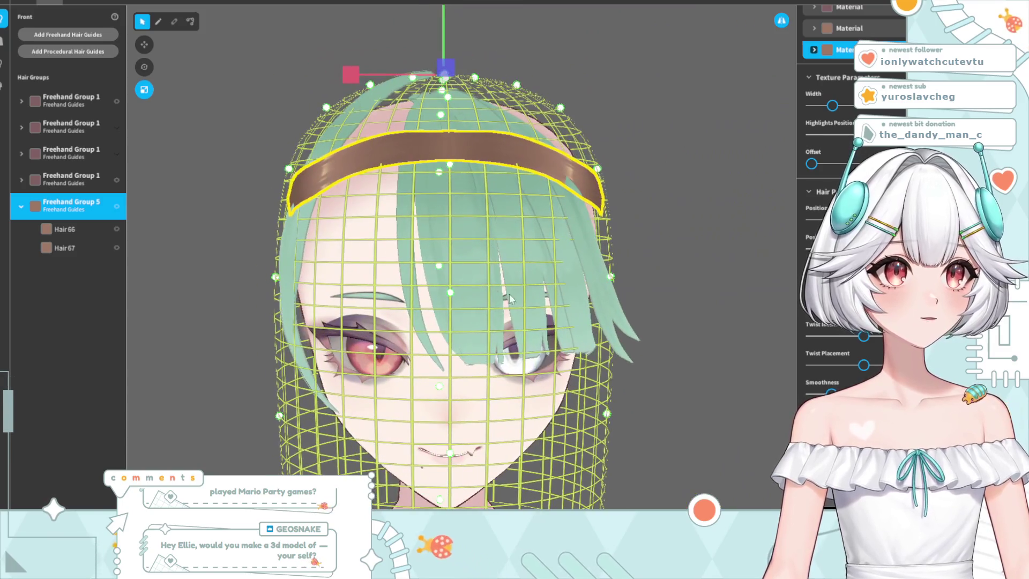
click(143, 46)
mouse_move(272, 89)
right_down()
mouse_move(511, 201)
mouse_move(528, 188)
right_up()
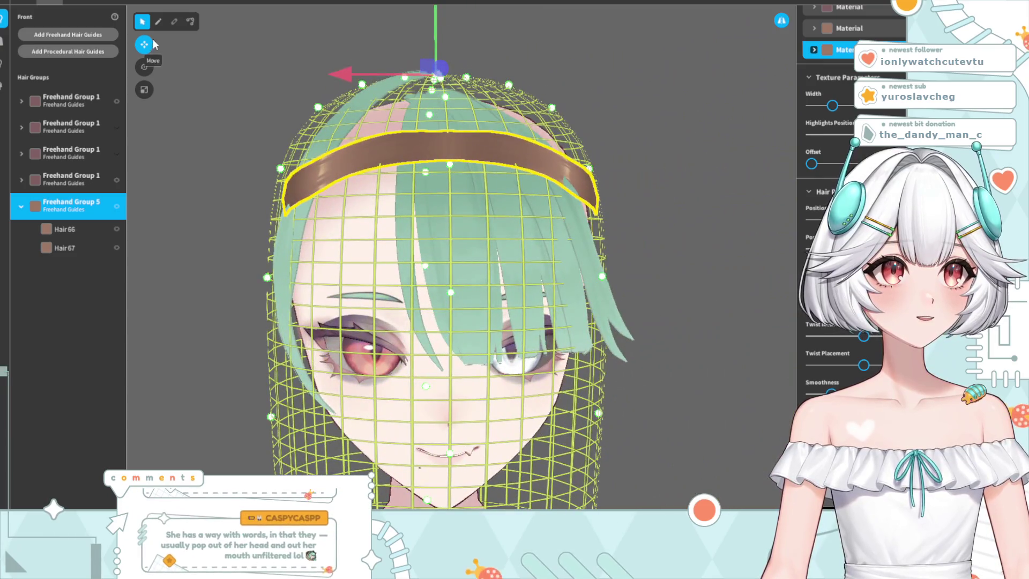
Raise the tip, middle and outer control points of the left headband strand Hair 66 to follow the head
click(348, 171)
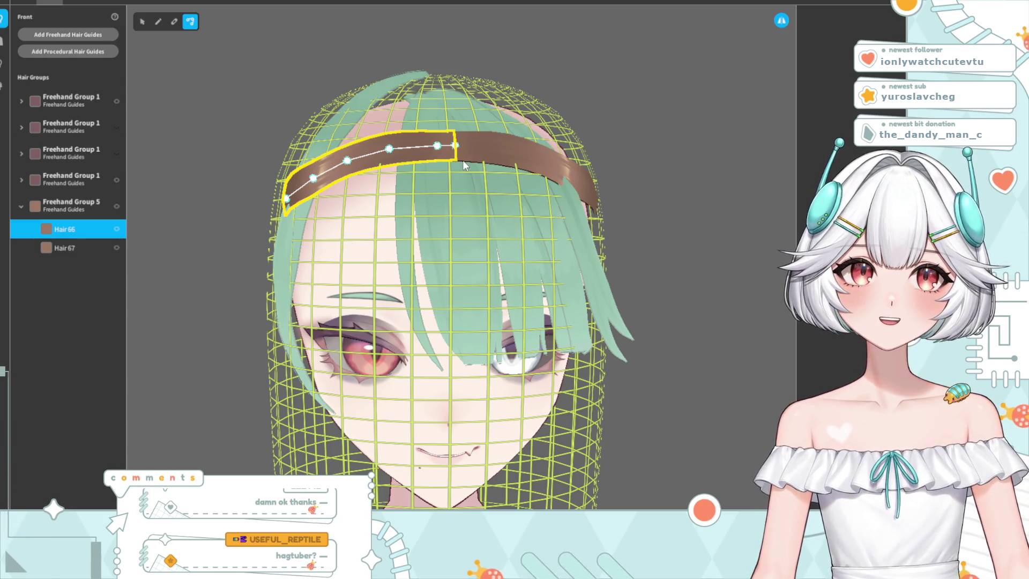
drag(455, 145, 452, 134)
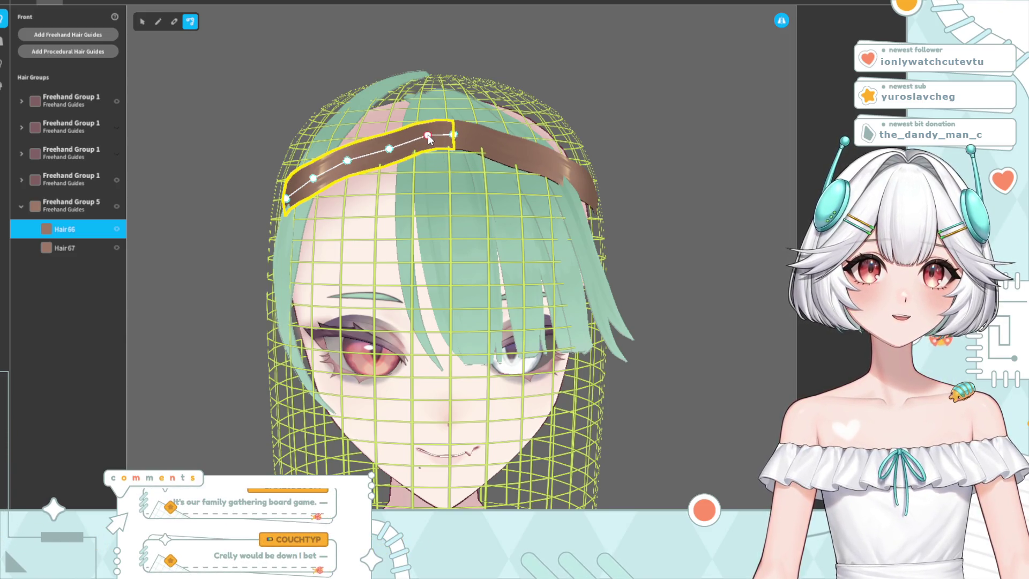
drag(390, 149, 382, 141)
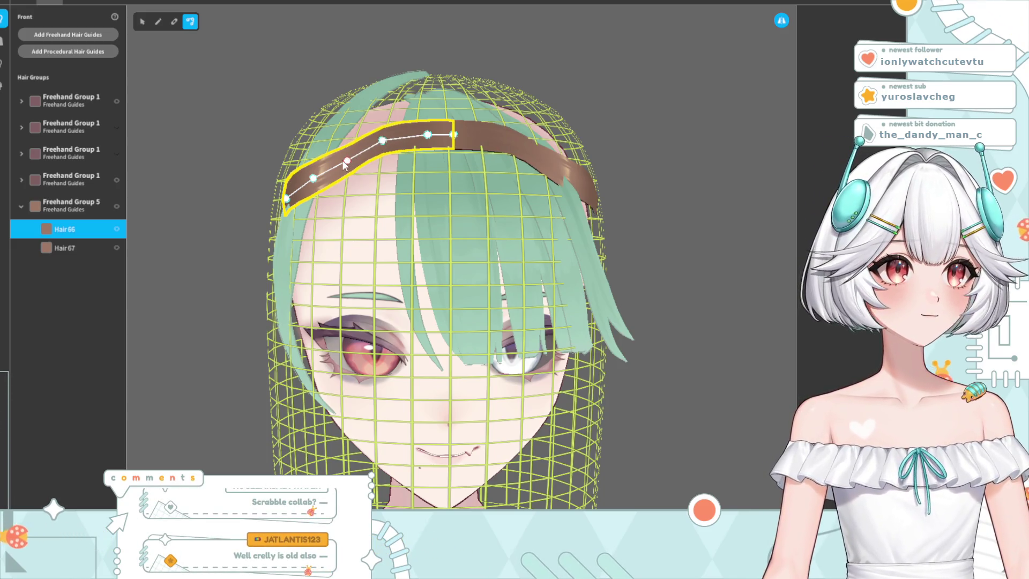
drag(345, 152, 309, 173)
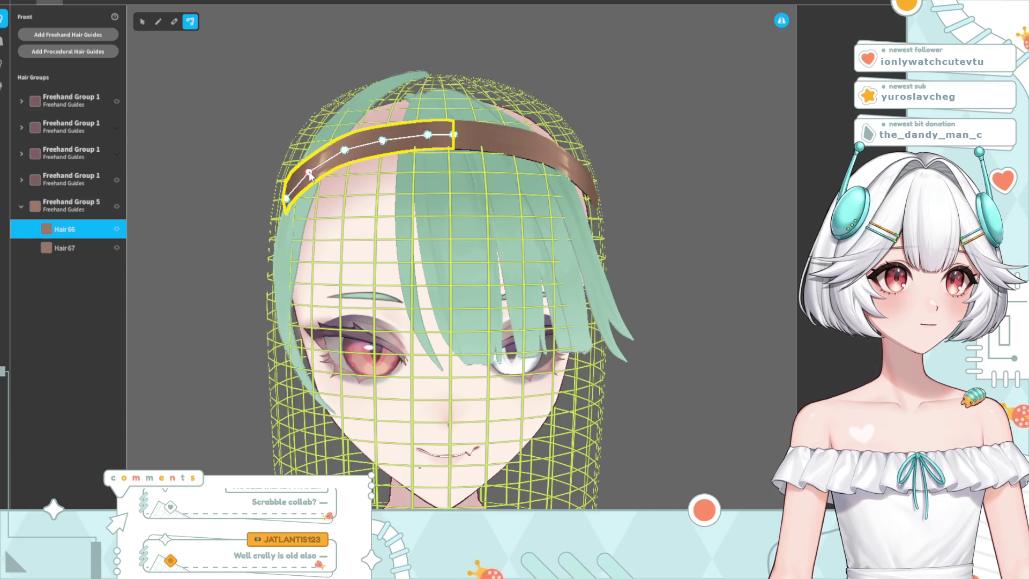
mouse_move(307, 171)
right_down()
mouse_move(476, 212)
mouse_move(437, 207)
mouse_move(549, 205)
mouse_move(515, 206)
mouse_move(570, 224)
right_up()
click(142, 22)
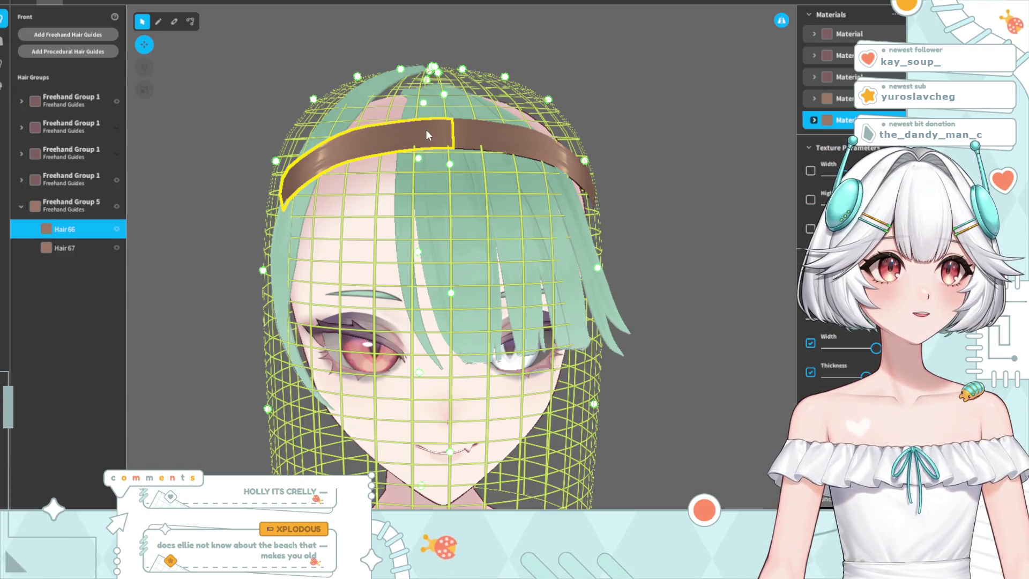
Pull cage guide points so the headband sits closer against the head above the bangs
mouse_move(321, 191)
right_down()
mouse_move(218, 175)
mouse_move(211, 183)
mouse_move(255, 181)
mouse_move(226, 178)
mouse_move(207, 46)
right_up()
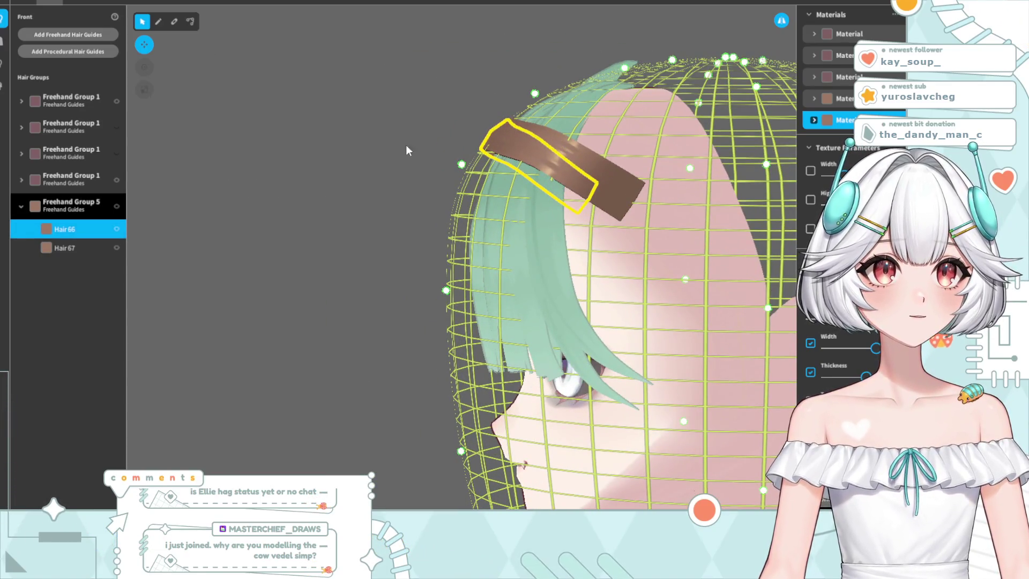
click(473, 170)
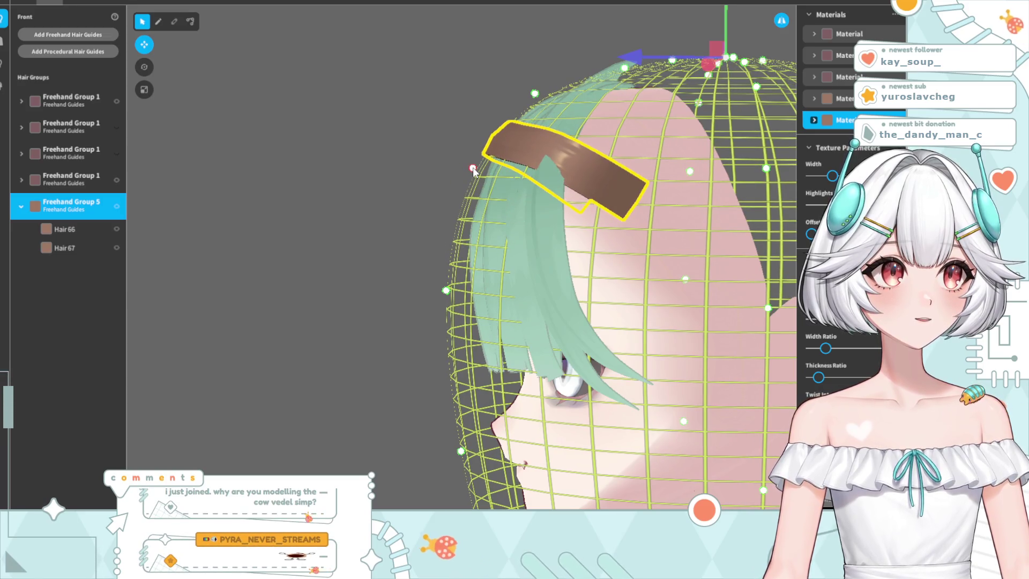
drag(448, 293, 459, 295)
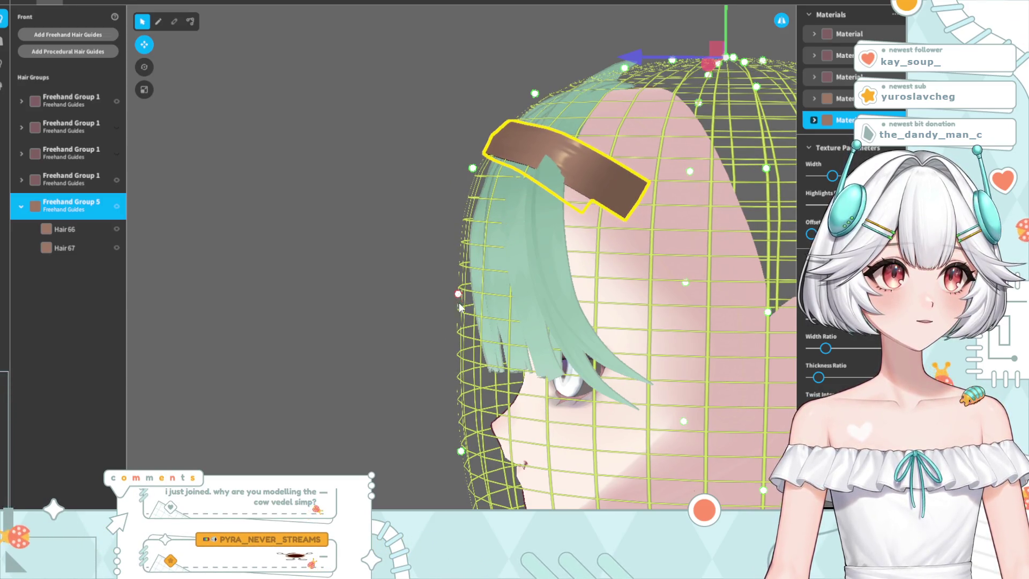
right_drag(458, 304, 456, 298)
drag(461, 452, 470, 447)
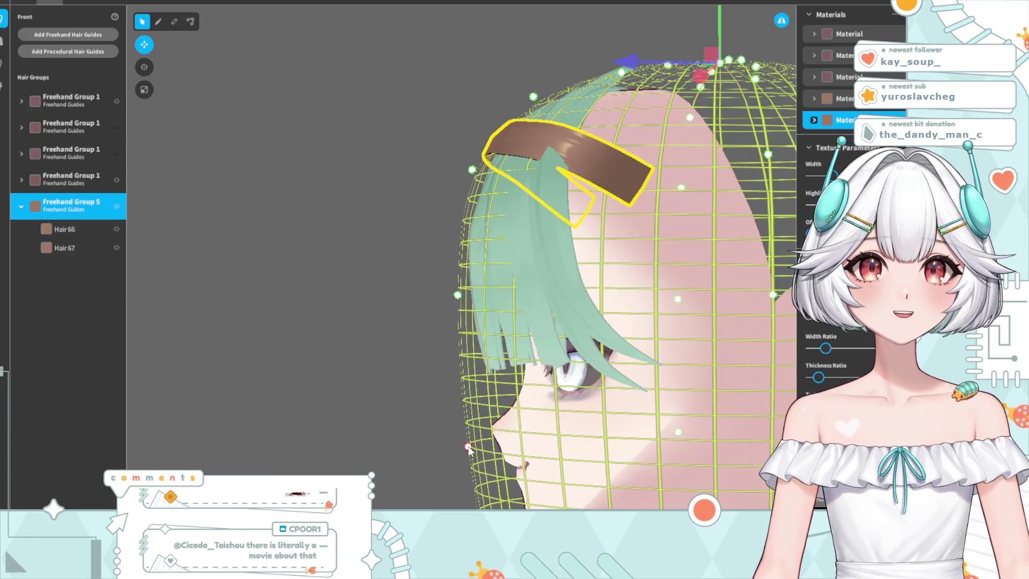
mouse_move(521, 243)
right_down()
mouse_move(427, 283)
mouse_move(475, 275)
mouse_move(509, 282)
mouse_move(462, 281)
mouse_move(486, 285)
right_up()
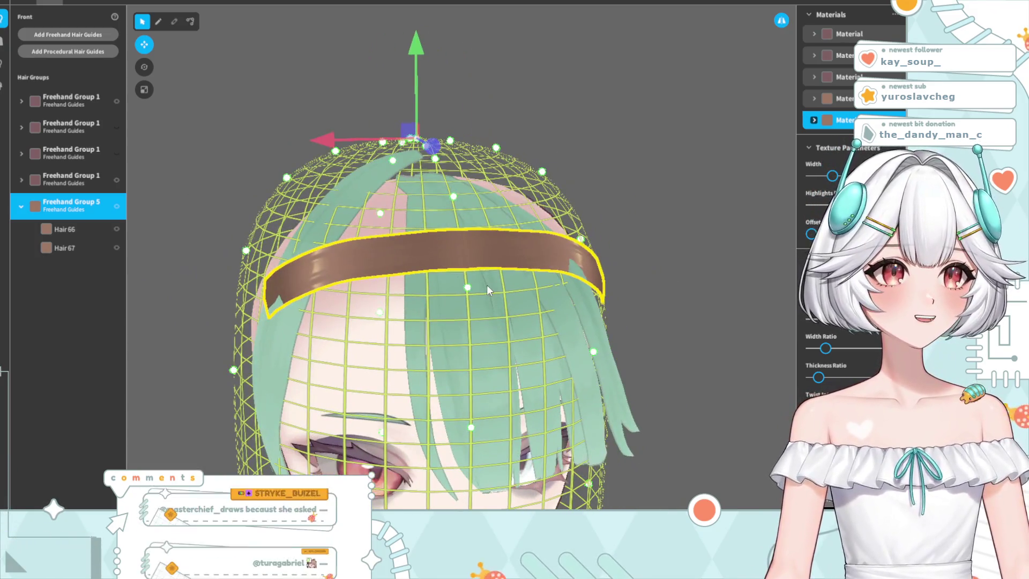
With the Control Point tool, bend Hair 66's guide points into a smooth arc, then reselect Freehand Group 5
click(191, 22)
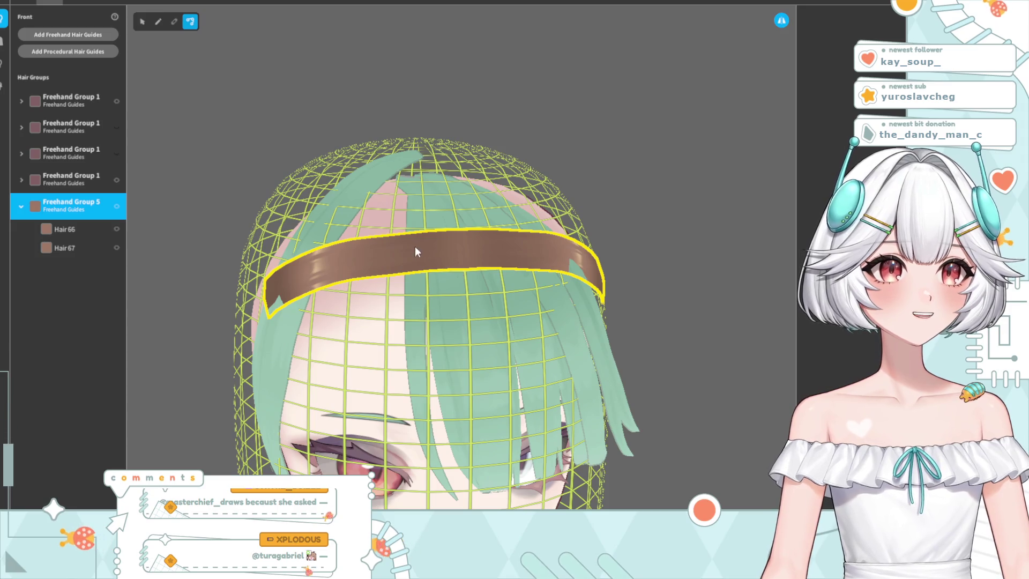
click(418, 252)
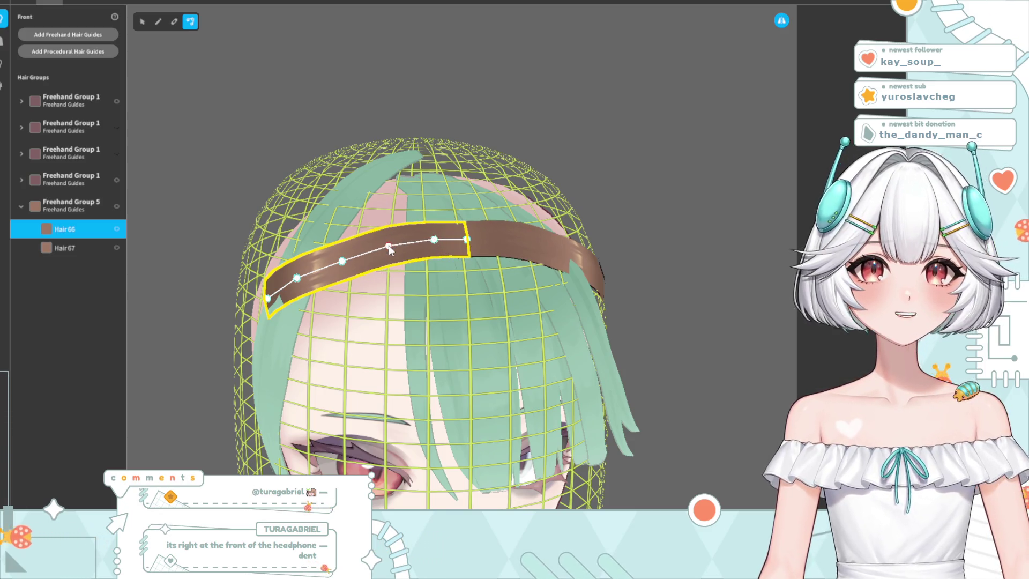
drag(389, 245, 390, 244)
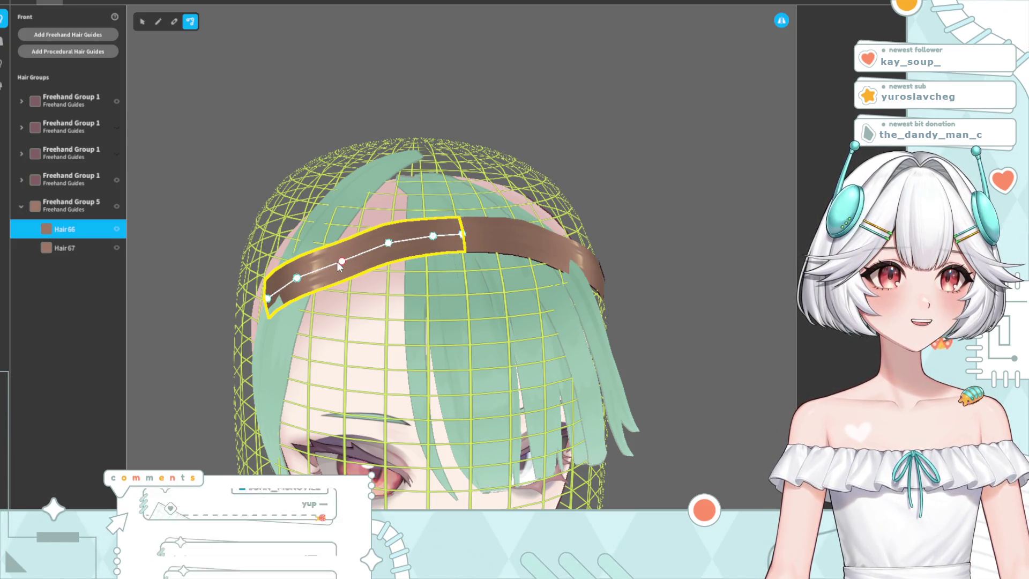
mouse_move(388, 320)
right_down()
mouse_move(441, 364)
mouse_move(457, 356)
mouse_move(462, 372)
mouse_move(350, 338)
mouse_move(343, 326)
right_up()
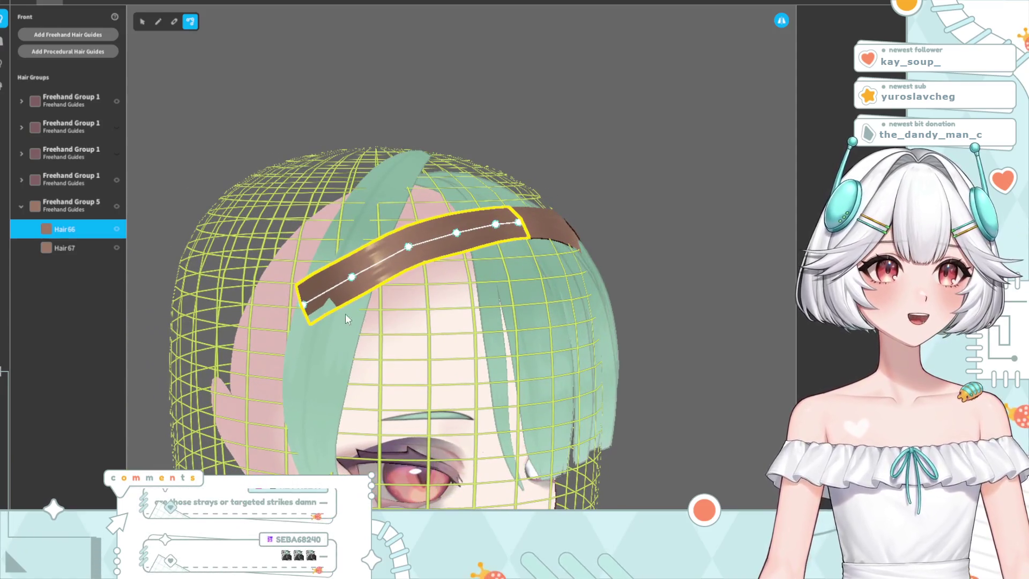
drag(354, 276, 384, 259)
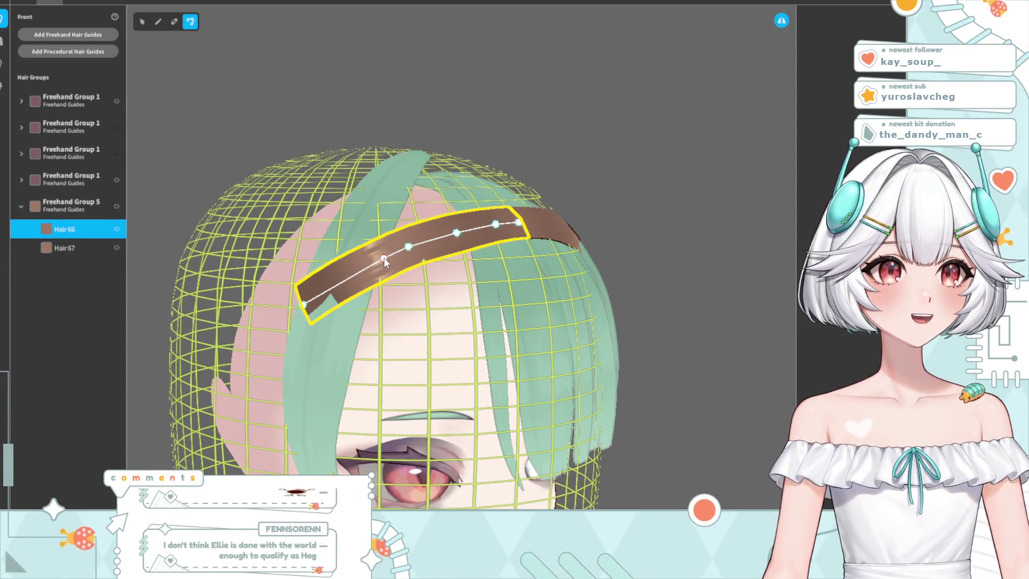
drag(314, 316, 351, 298)
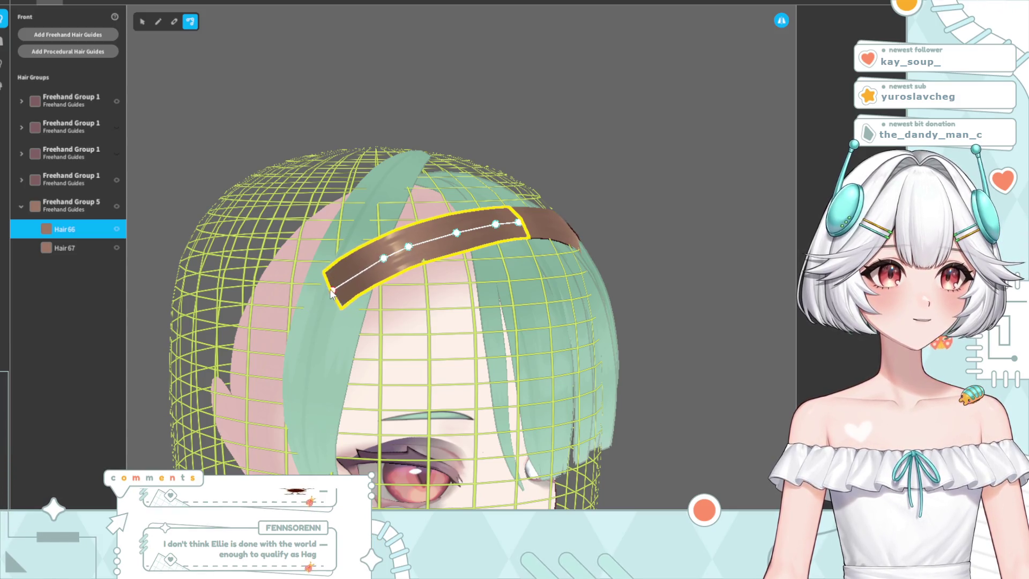
mouse_move(463, 369)
right_down()
mouse_move(430, 367)
mouse_move(440, 367)
right_up()
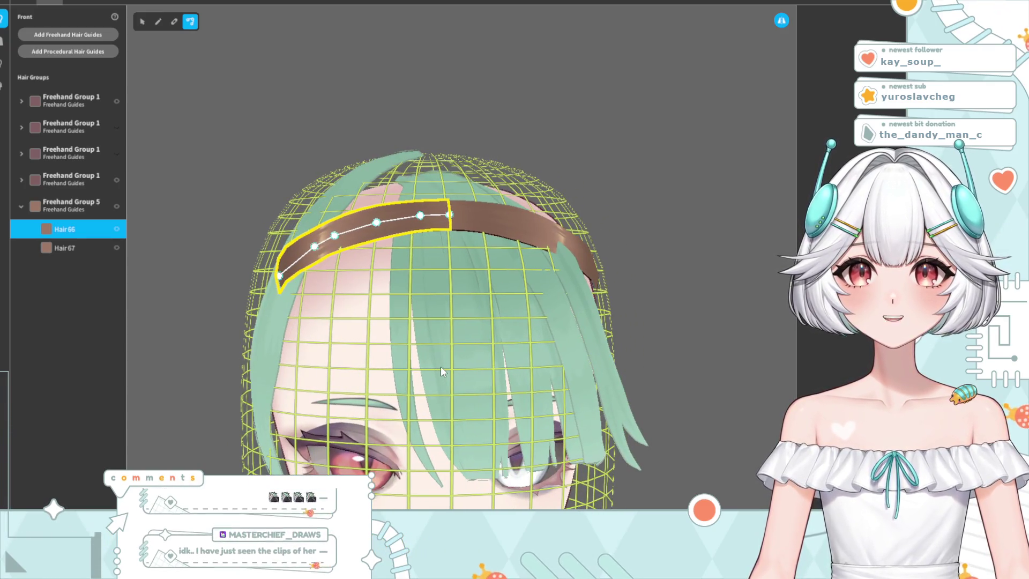
mouse_move(440, 359)
right_down()
mouse_move(437, 341)
mouse_move(496, 325)
right_up()
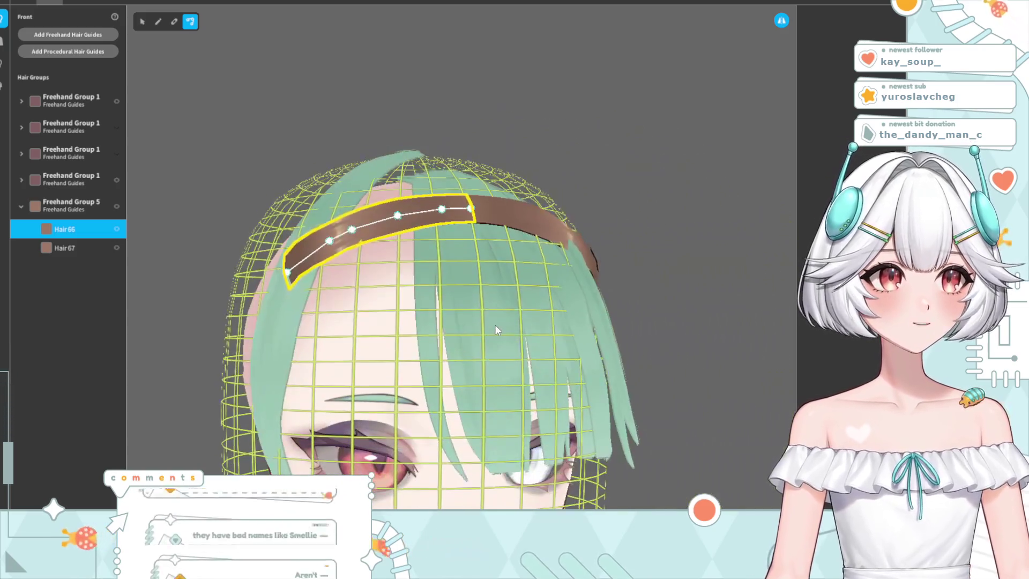
click(79, 209)
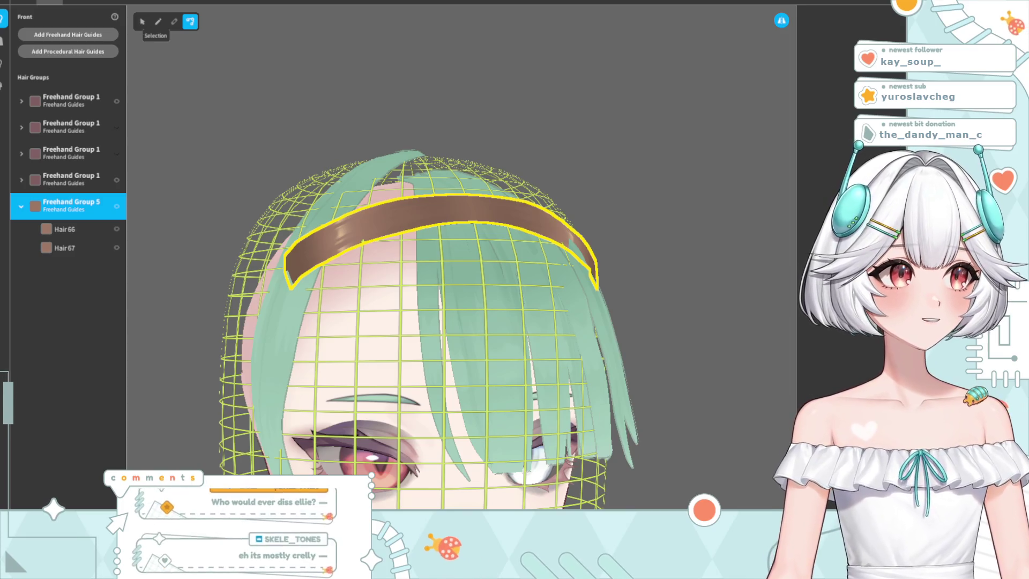
Taper the headband's left end thinner on the Hair Parameters thickness curve, undoing an accidental twist
click(142, 22)
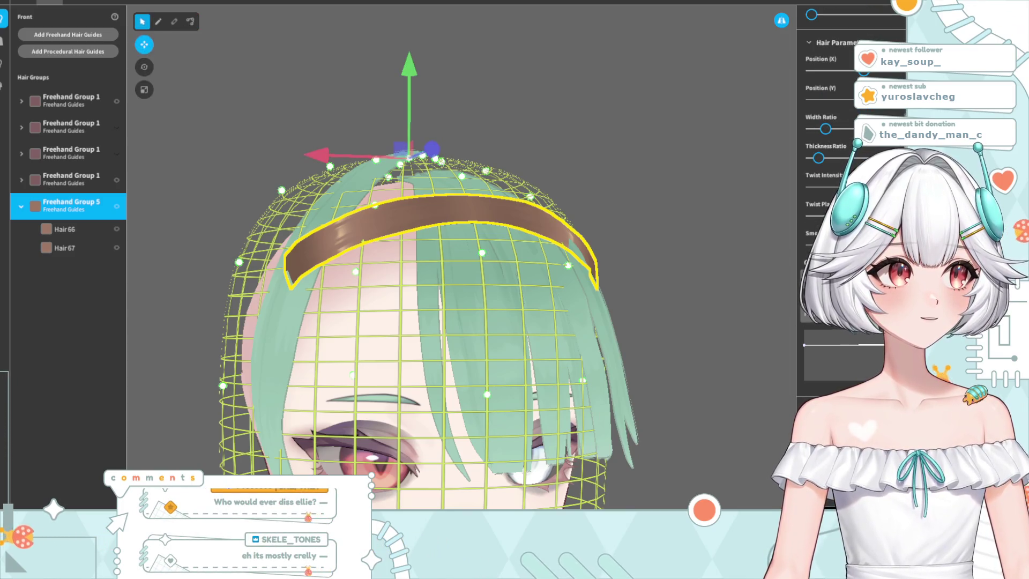
drag(896, 344, 896, 338)
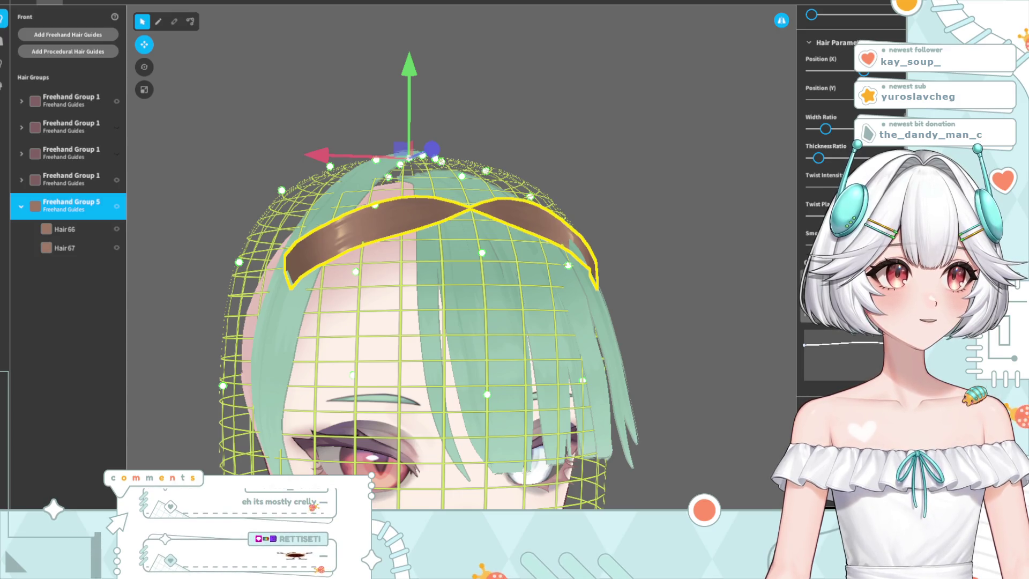
key(ctrl+z)
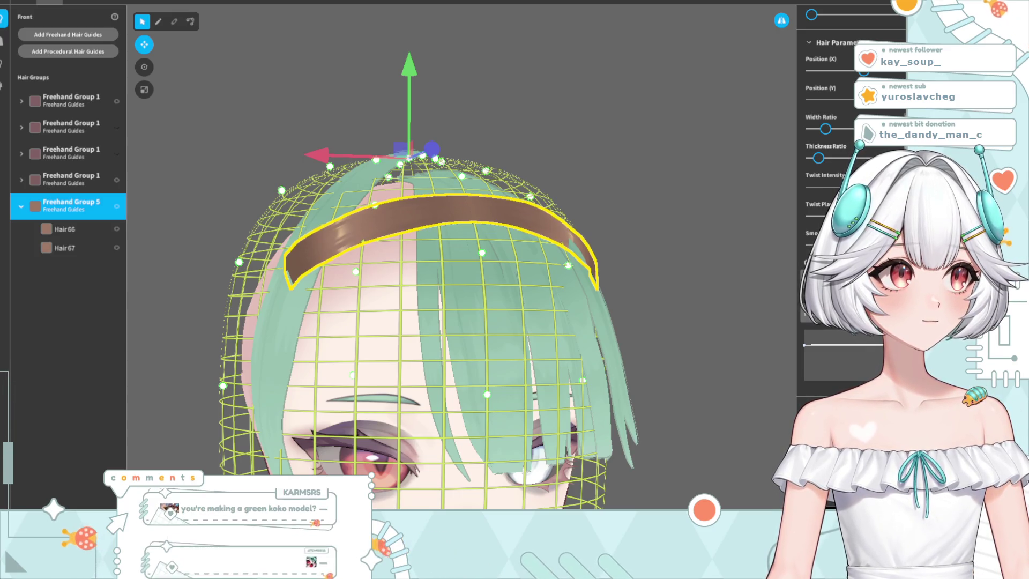
mouse_move(806, 345)
mouse_down()
mouse_move(801, 385)
mouse_move(836, 356)
mouse_up()
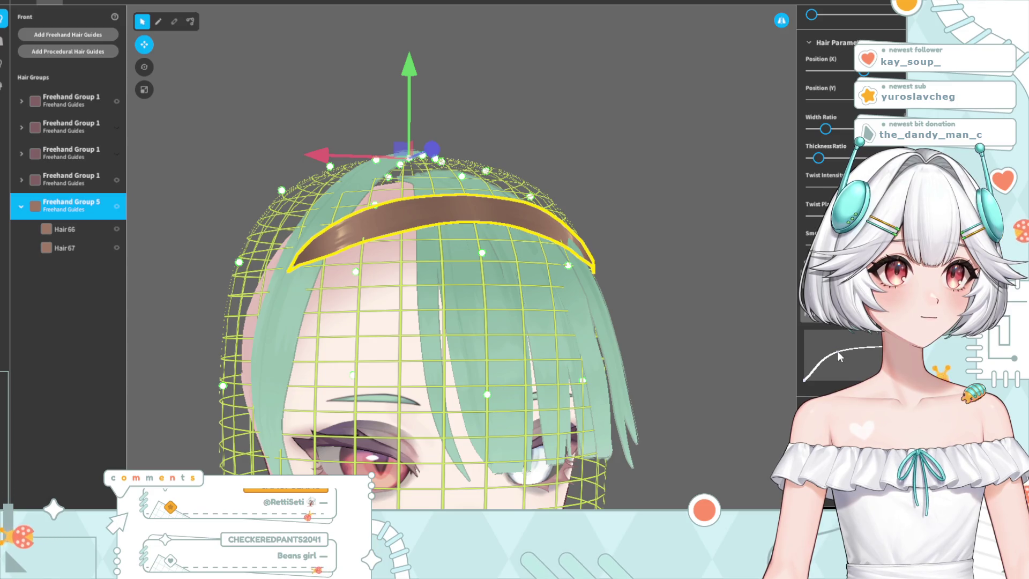
Inspect the band from the front and above, then expand the headband's Material settings
right_drag(572, 347, 559, 350)
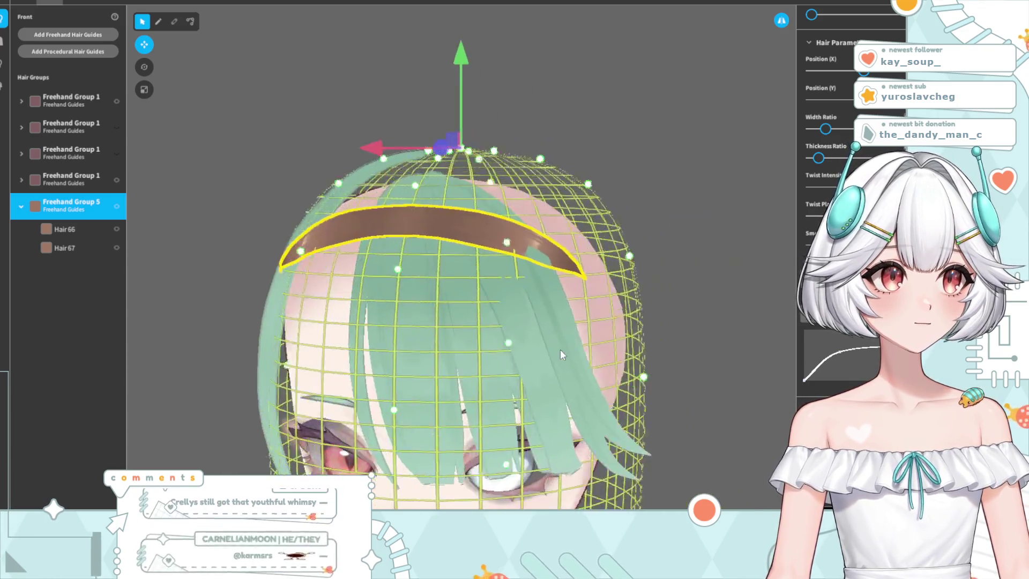
scroll(567, 346, down, 2)
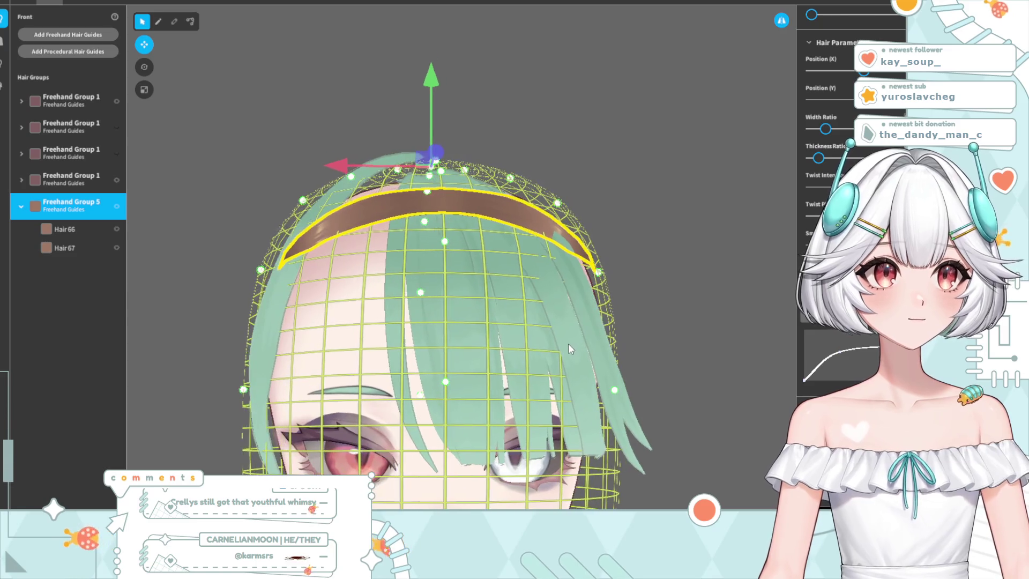
scroll(568, 344, down, 3)
scroll(564, 350, down, 2)
right_drag(531, 395, 534, 395)
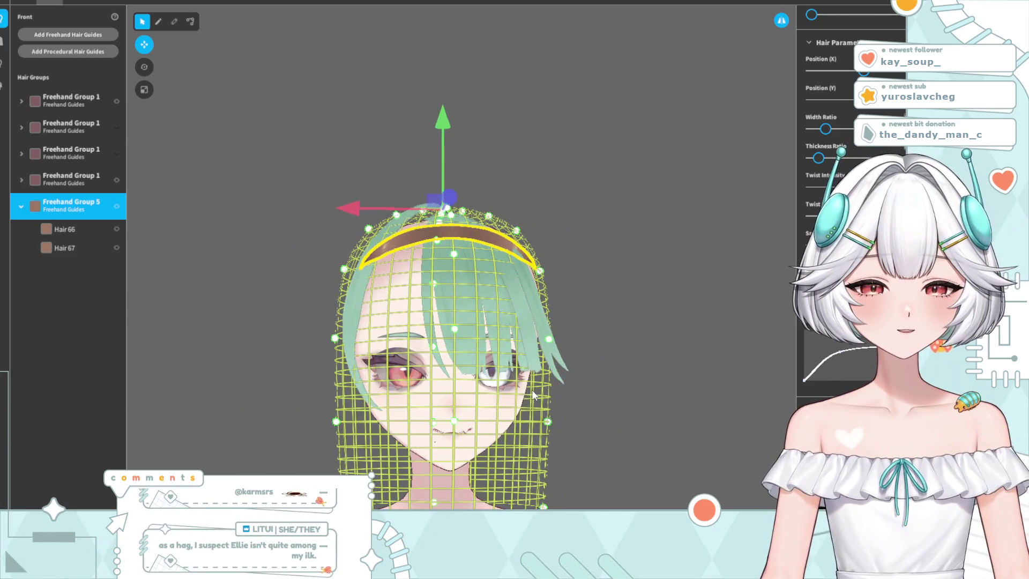
scroll(499, 386, up, 2)
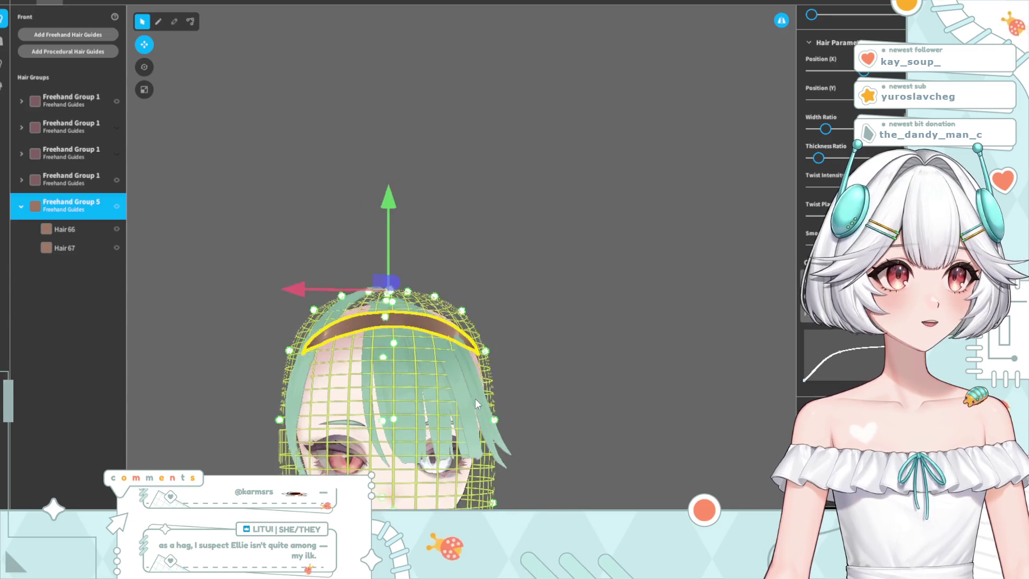
scroll(467, 372, up, 3)
mouse_move(472, 371)
right_down()
mouse_move(461, 386)
mouse_move(481, 382)
right_up()
scroll(847, 131, up, 1)
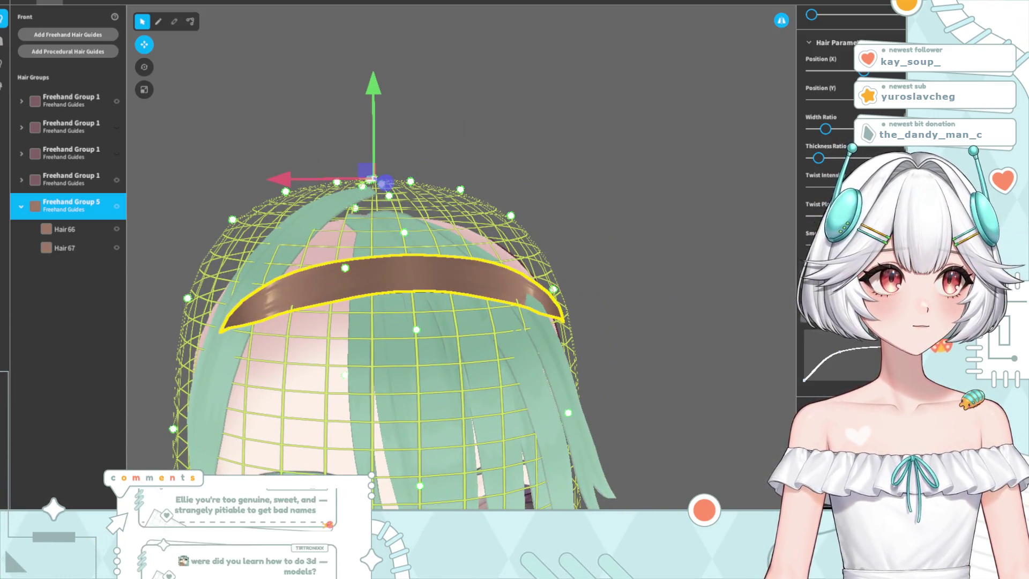
scroll(847, 130, up, 2)
scroll(846, 131, up, 2)
click(812, 121)
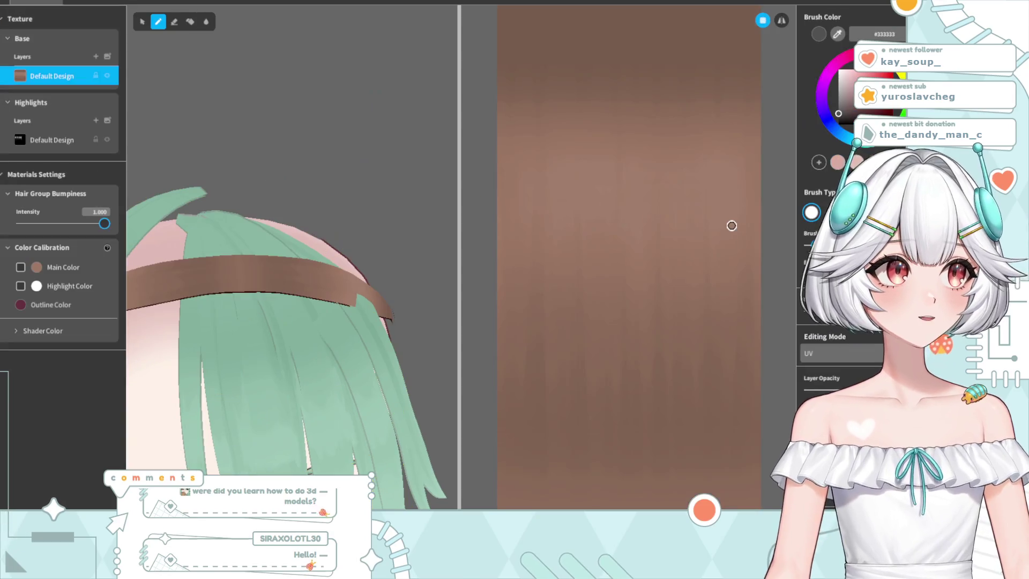
Paint the headband's UV texture dark grey in the texture editor
click(837, 215)
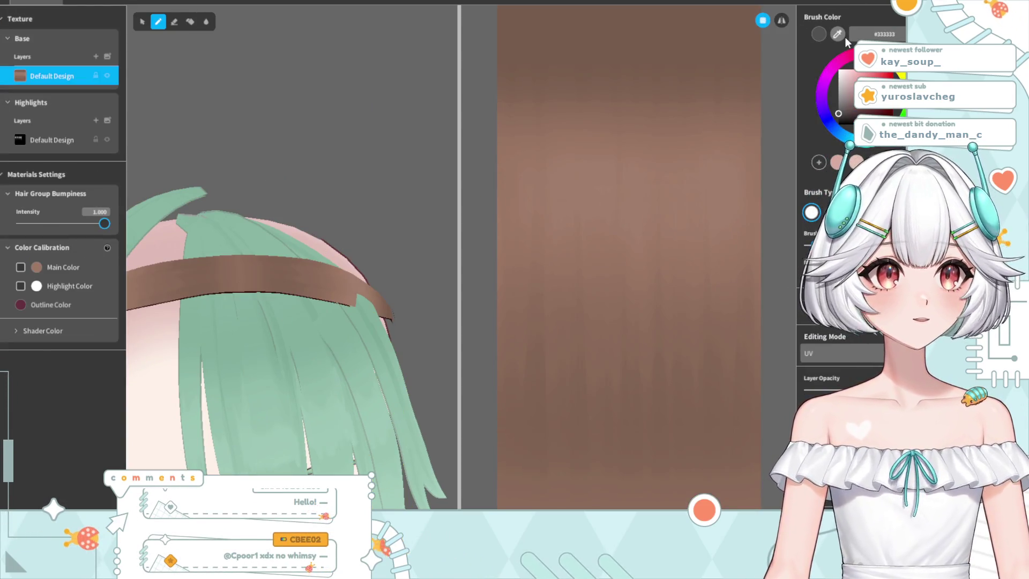
right_drag(282, 351, 275, 305)
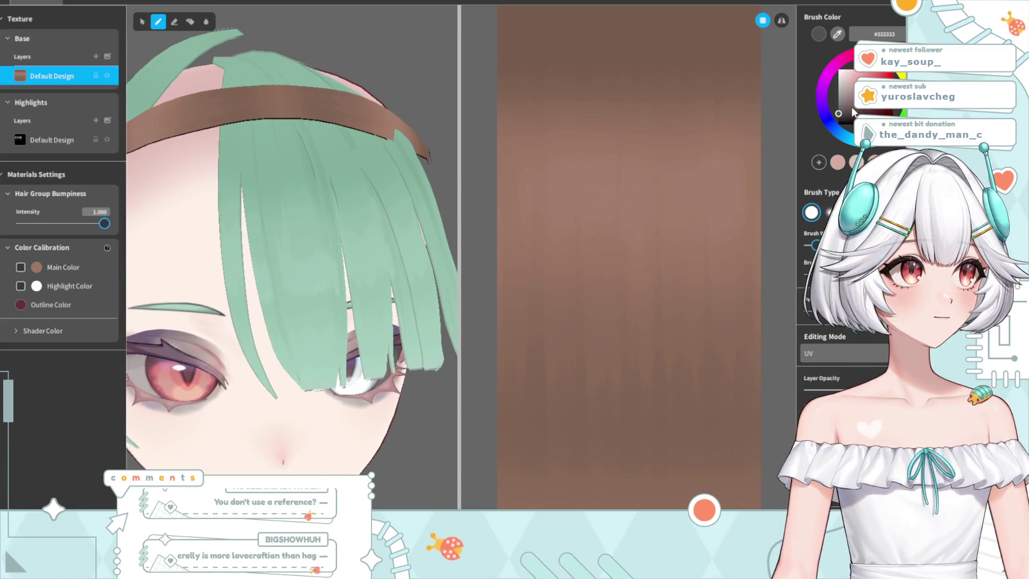
drag(522, 64, 763, 41)
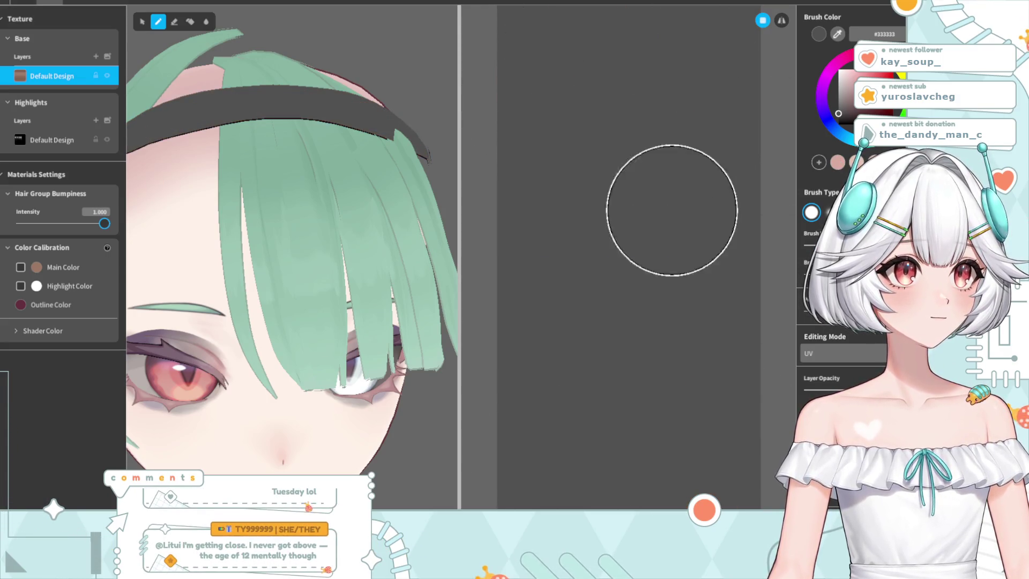
scroll(215, 423, down, 3)
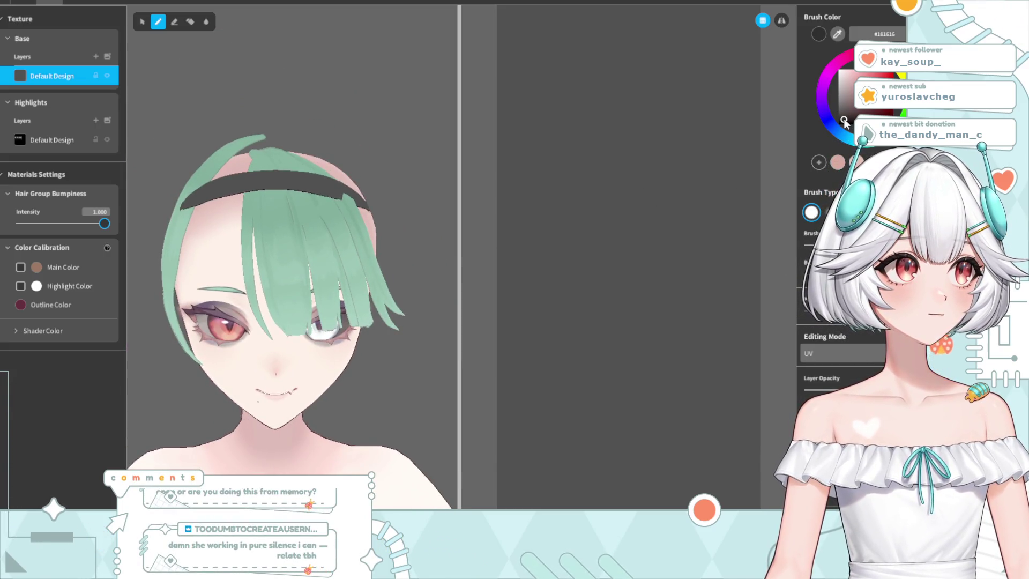
With Mirror on, darken the texture's top edge and paint mirrored dark strokes down its sides
click(782, 21)
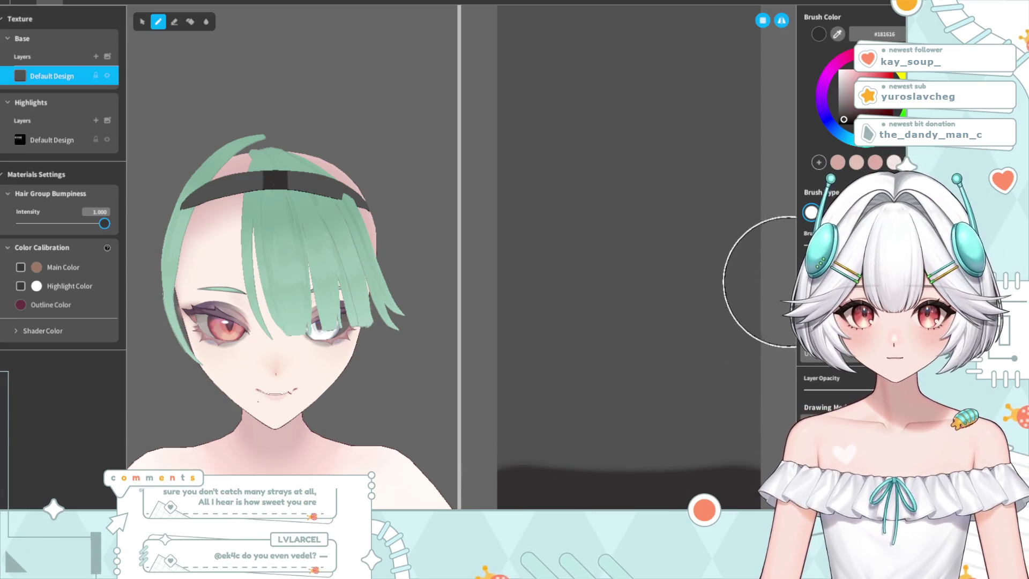
drag(772, 48, 427, 30)
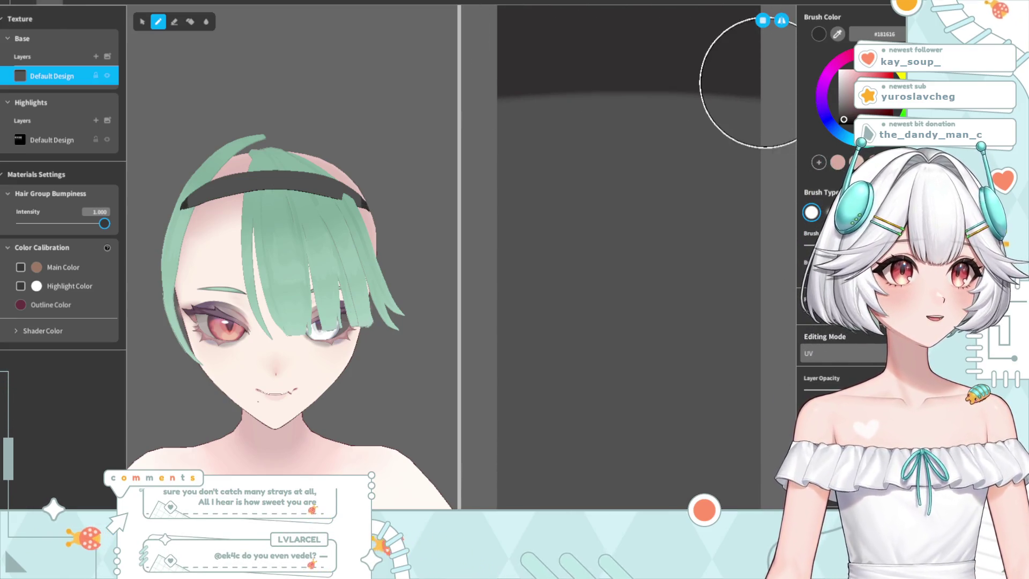
drag(765, 81, 724, 499)
key(ctrl+z)
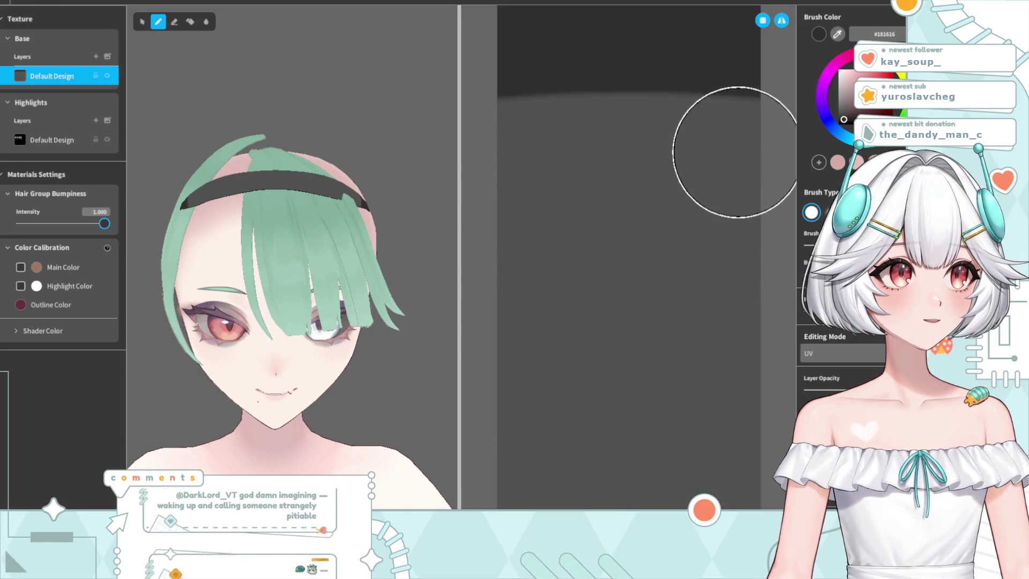
drag(735, 80, 740, 506)
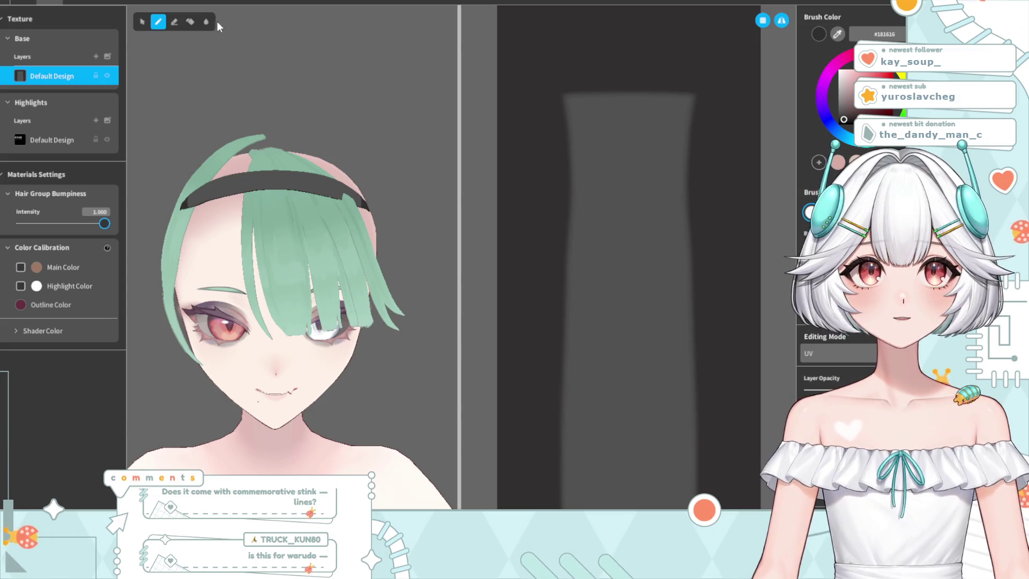
click(207, 21)
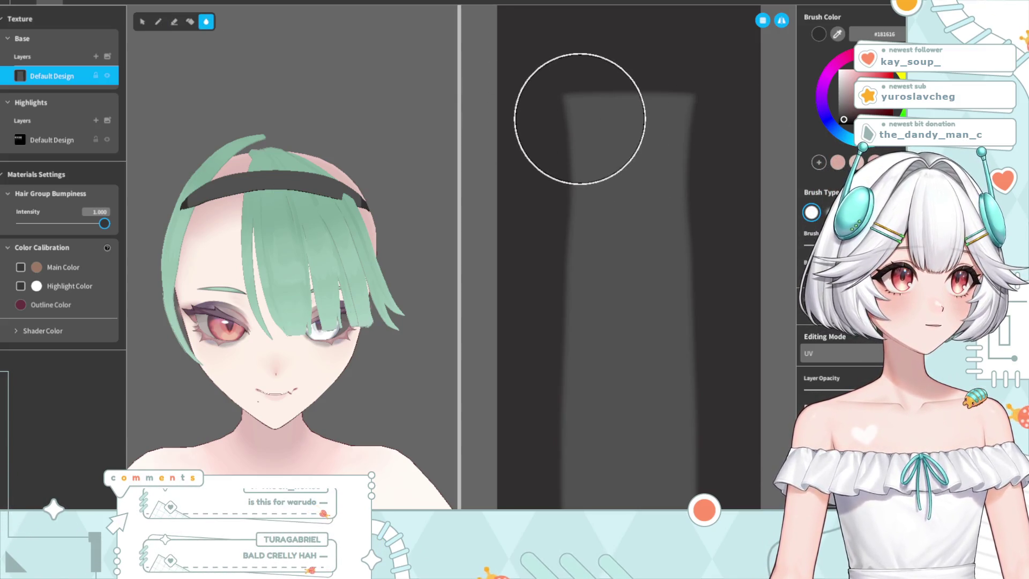
Blur the light stroke's top edge, then brush more darkness over the top of the gradient
drag(580, 119, 582, 127)
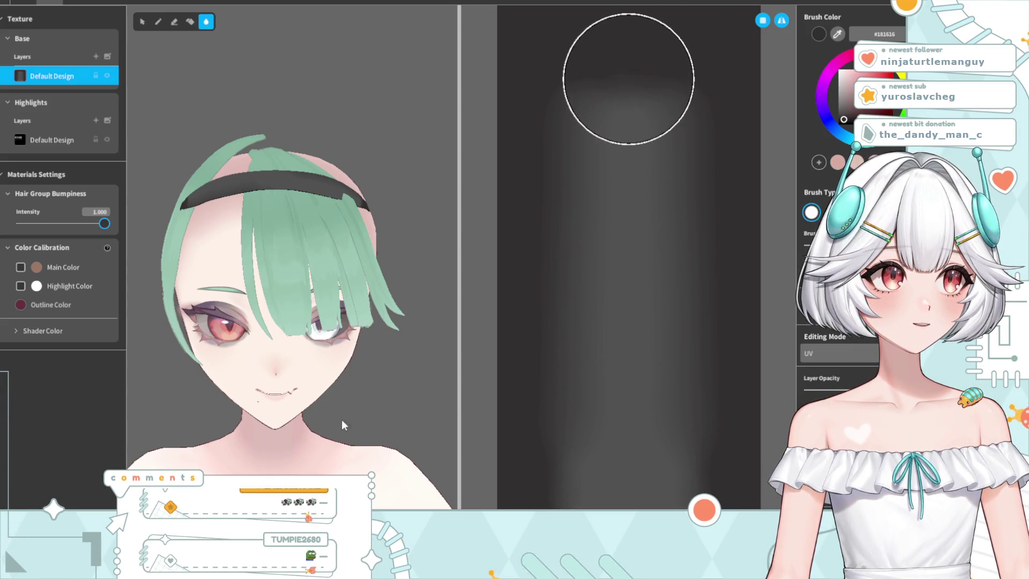
mouse_move(350, 390)
right_down()
mouse_move(343, 404)
mouse_move(351, 392)
right_up()
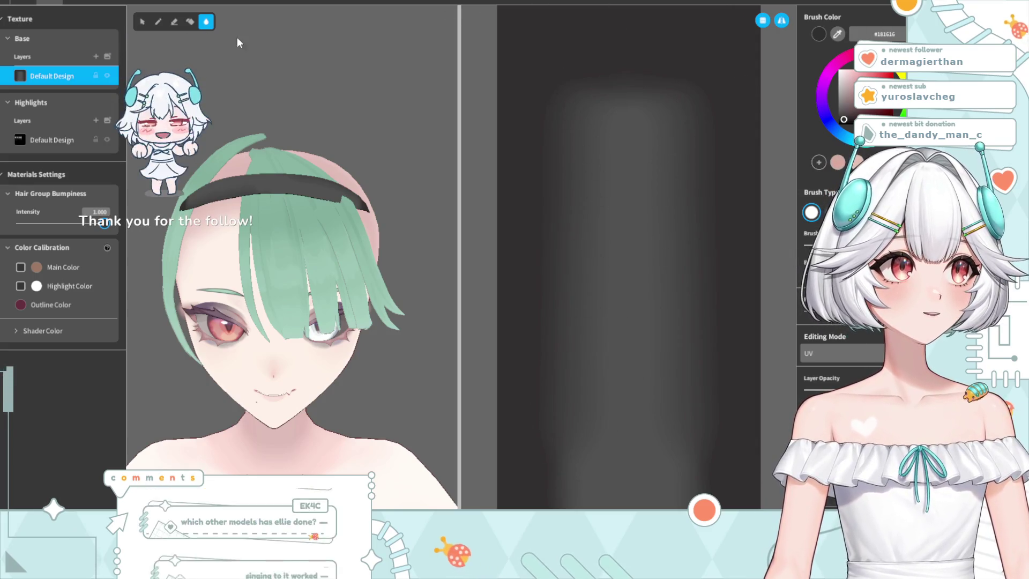
click(157, 22)
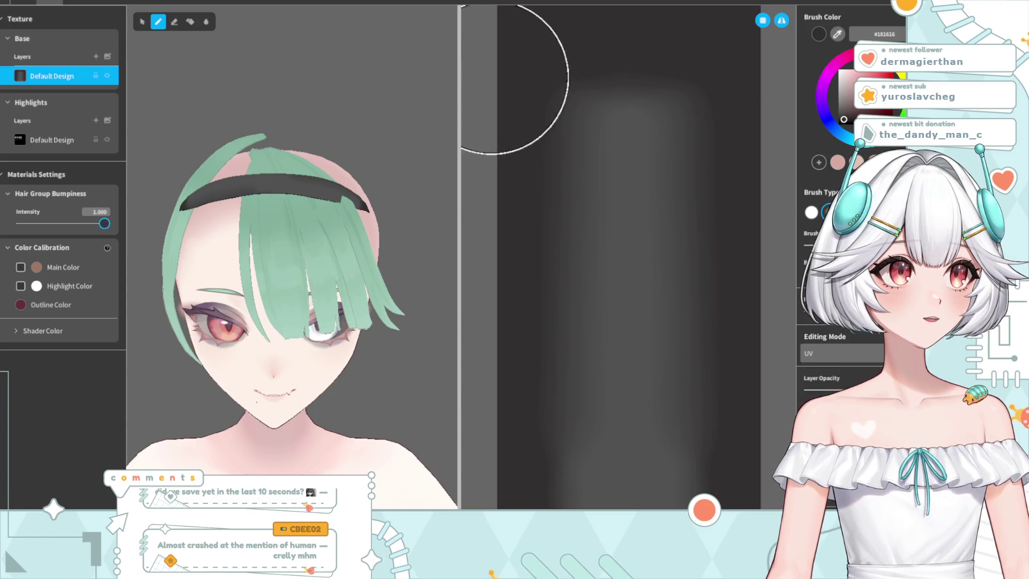
drag(533, 110, 689, 115)
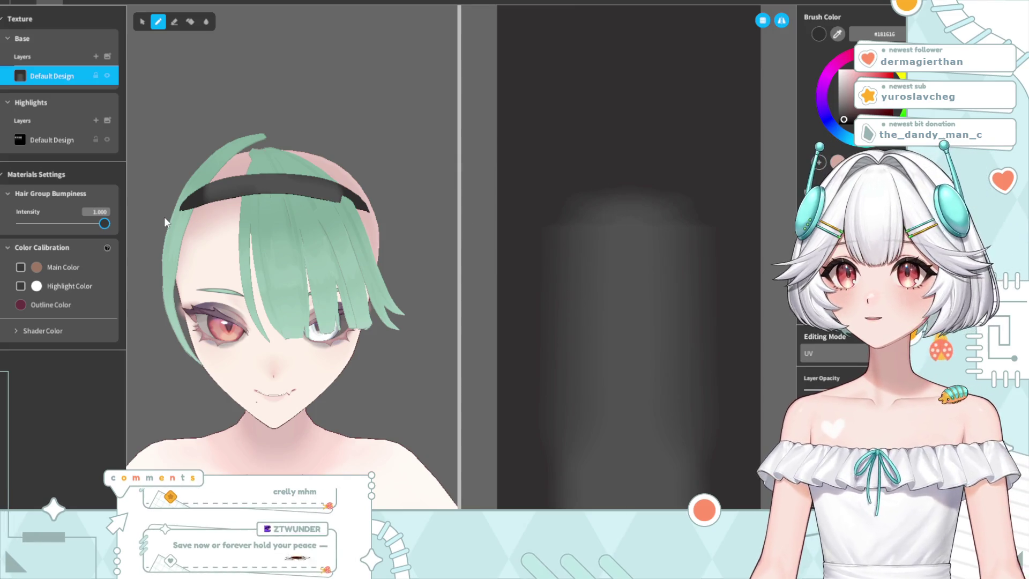
drag(648, 207, 514, 217)
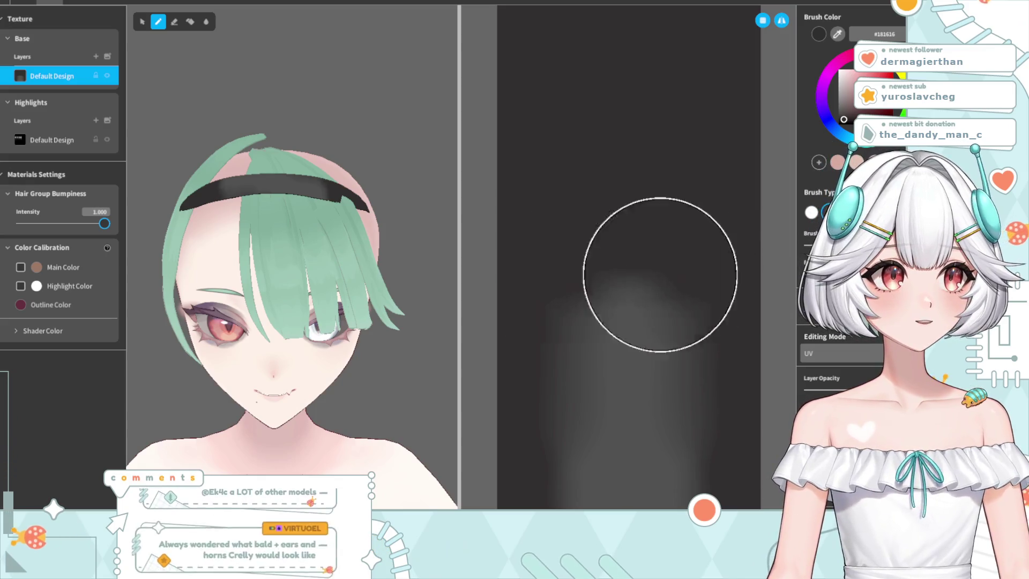
drag(660, 274, 463, 304)
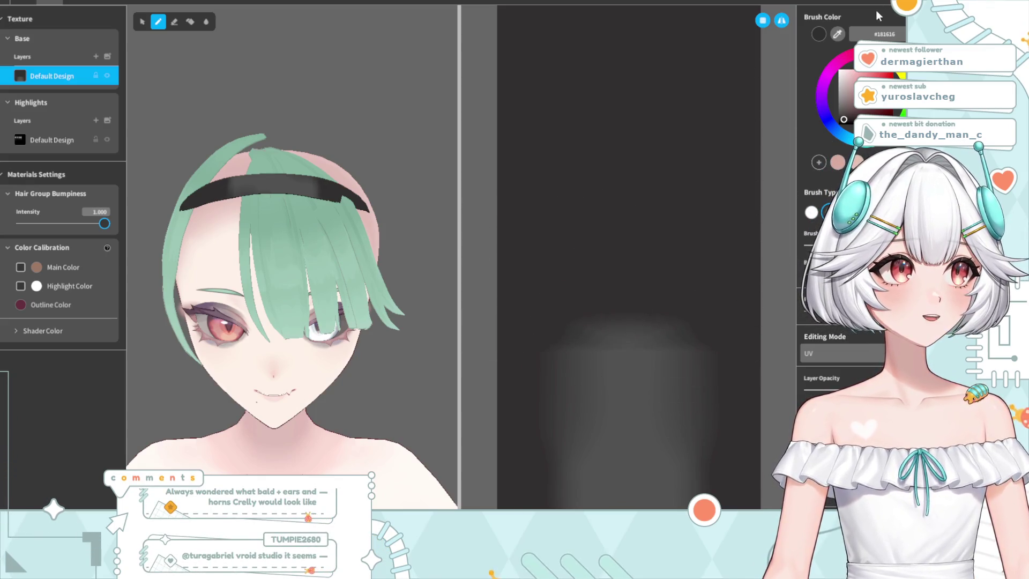
Paint lighter #333333 grey over the lower gradient, then return to the Hair 66 headband strand
click(647, 339)
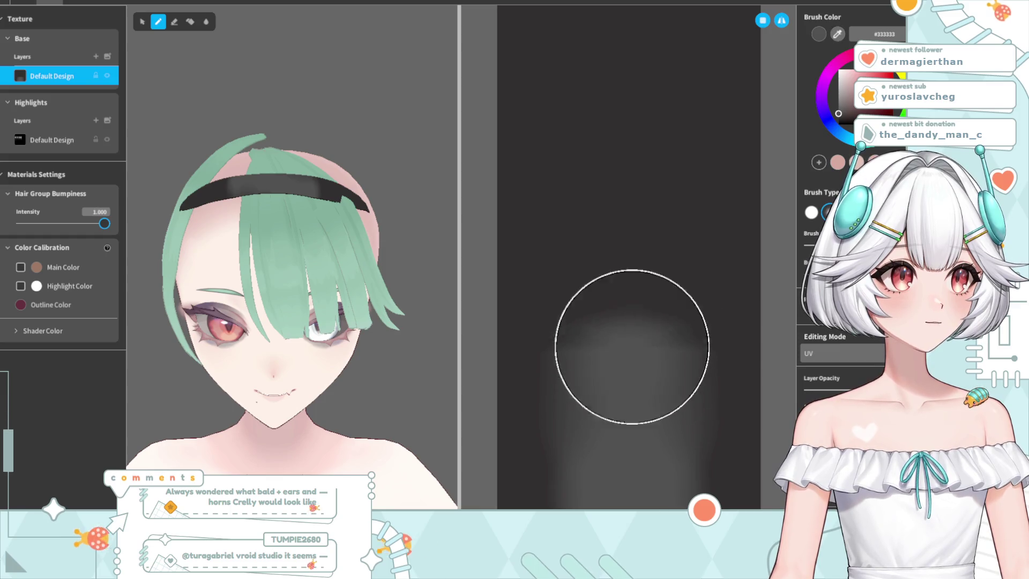
drag(620, 368, 625, 315)
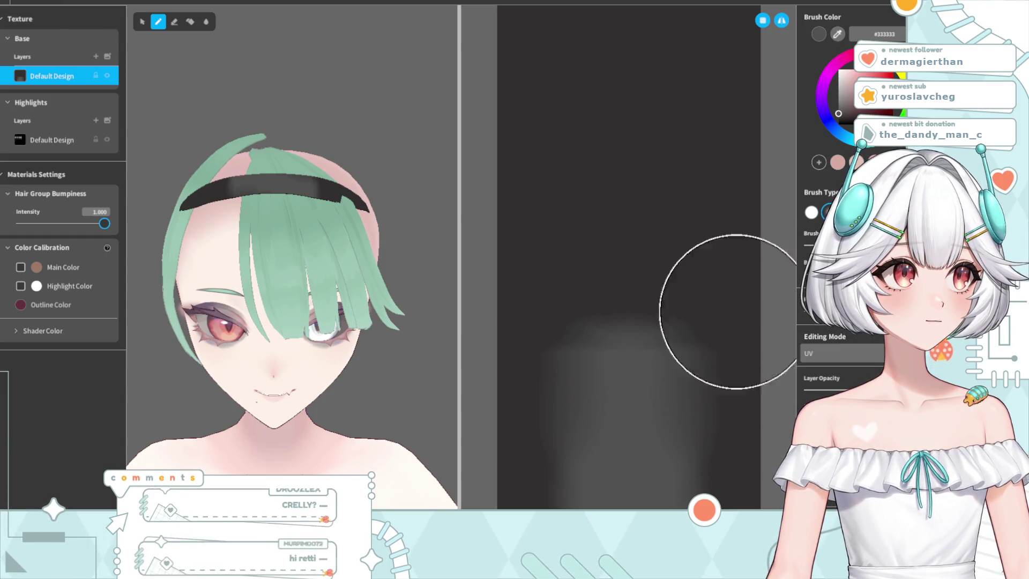
drag(621, 322, 648, 364)
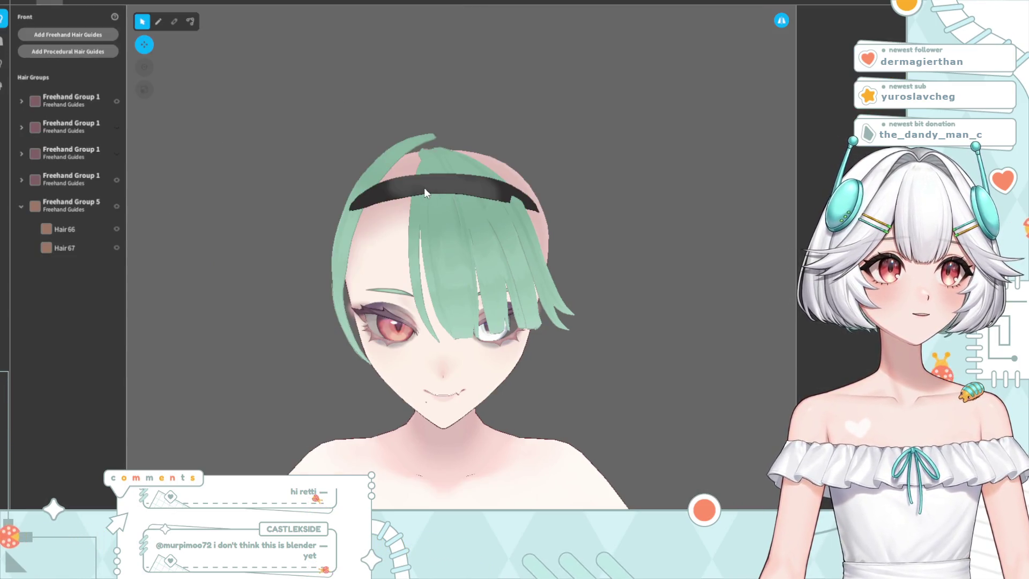
click(424, 188)
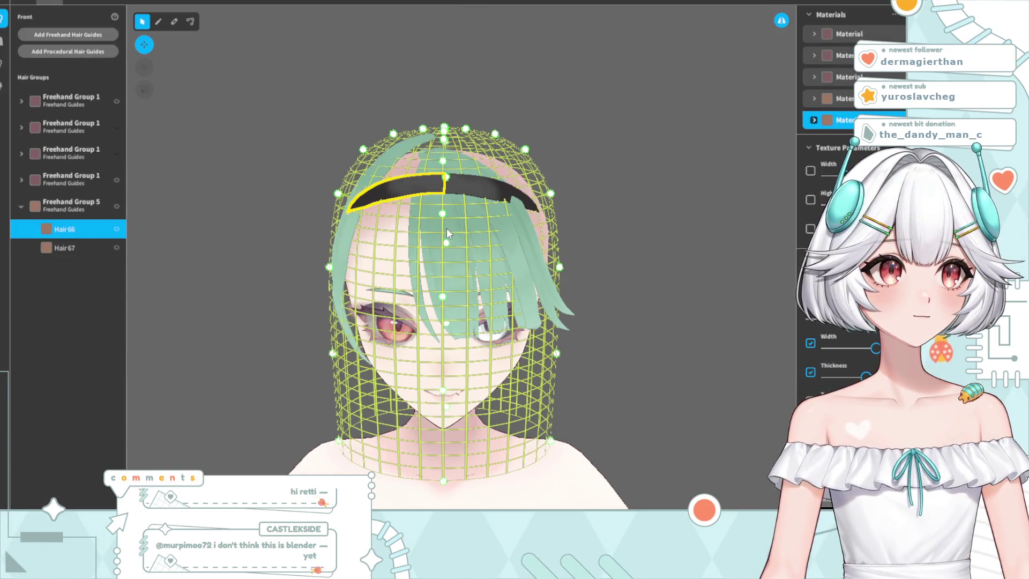
scroll(533, 216, up, 2)
scroll(549, 233, down, 2)
Bend the middle of the Hair 66 headband guide upward, checking it from the side and above
click(507, 210)
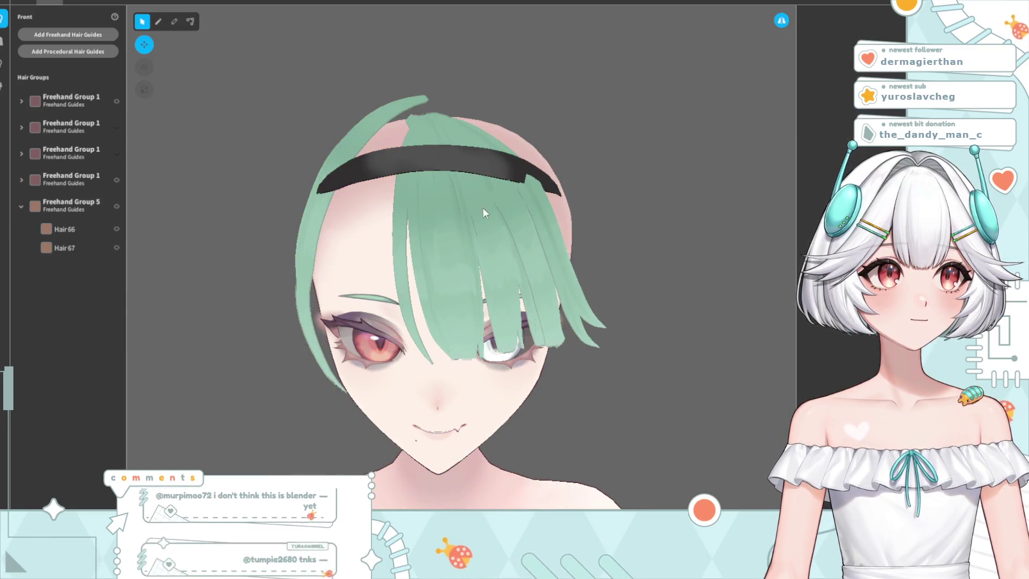
mouse_move(507, 210)
right_down()
mouse_move(513, 186)
mouse_move(568, 186)
right_up()
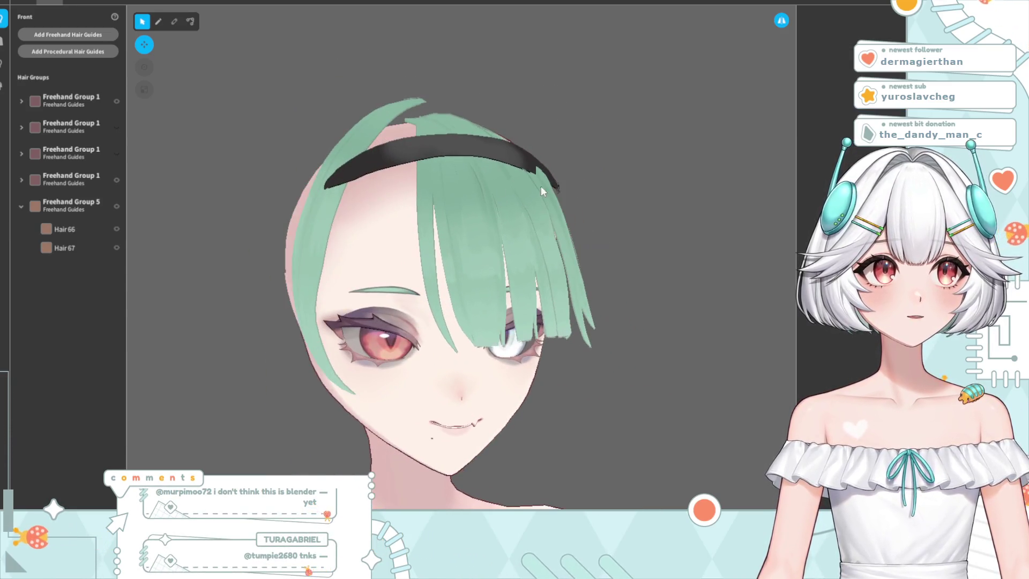
click(190, 21)
right_drag(418, 184, 460, 183)
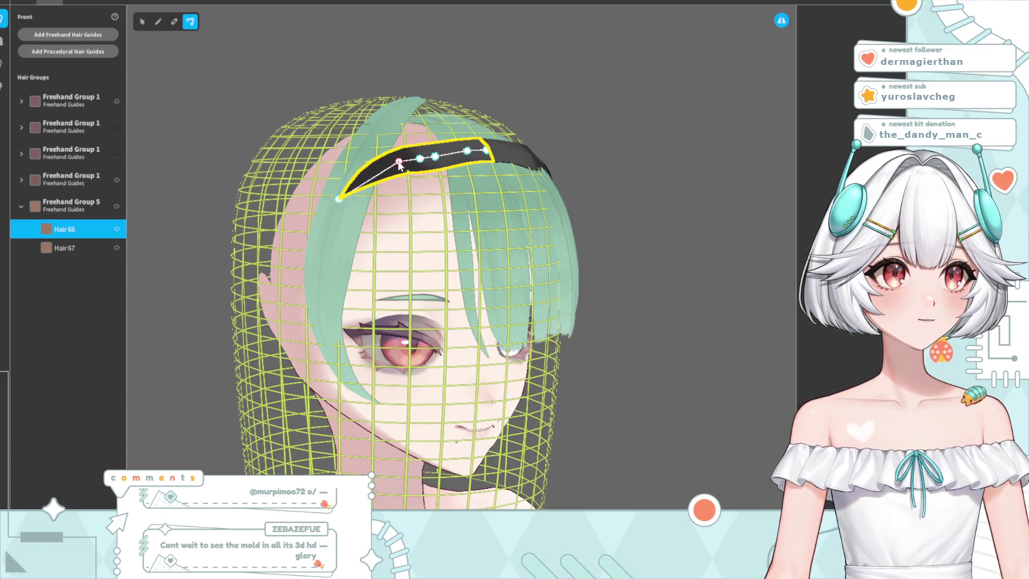
right_drag(369, 183, 402, 184)
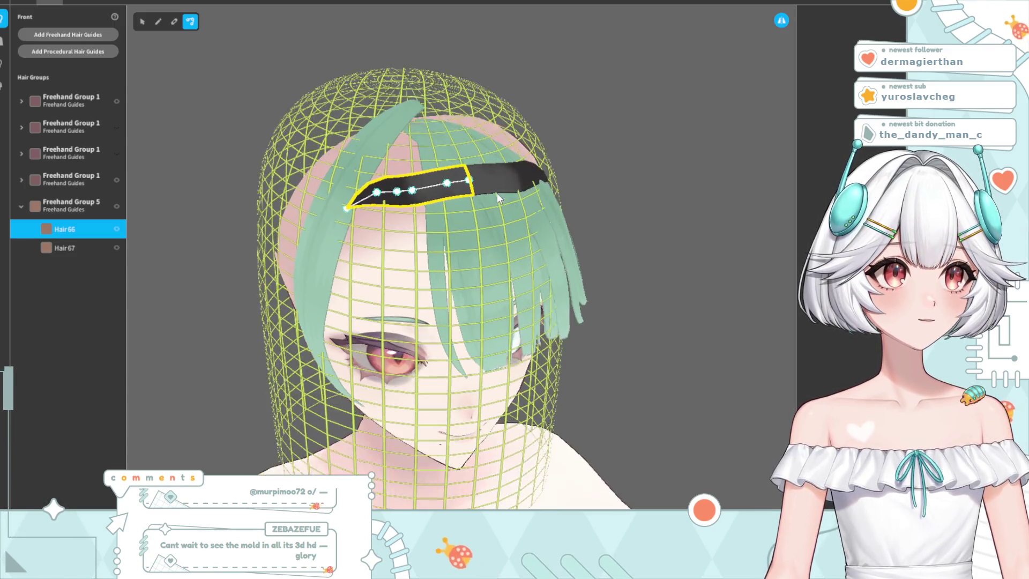
drag(419, 199, 422, 176)
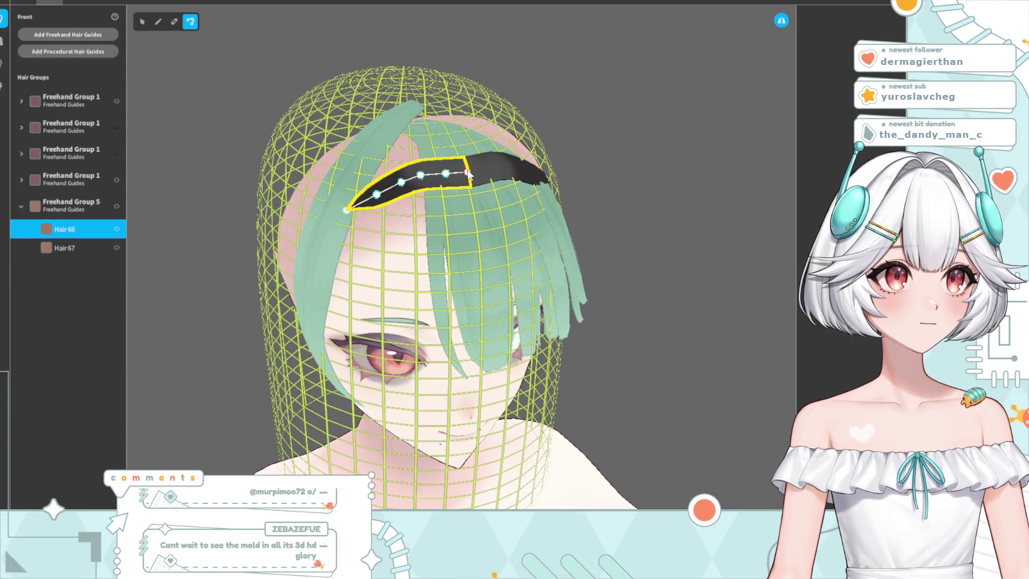
drag(446, 177, 445, 173)
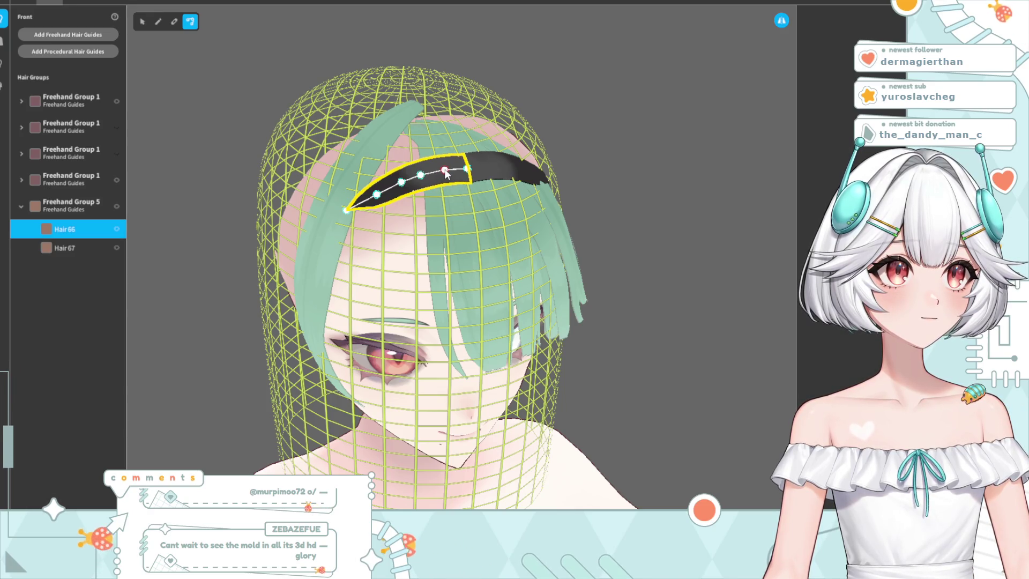
right_drag(500, 273, 487, 262)
click(702, 161)
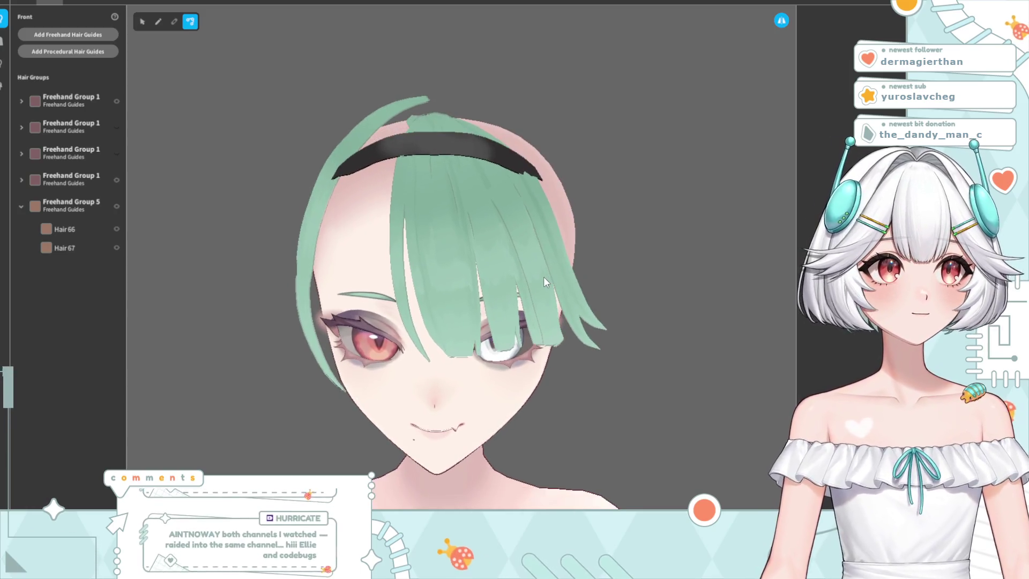
Pull the strand's middle back down, smooth its guide curve, and lower its front edge and tip
right_drag(487, 235, 490, 263)
click(422, 253)
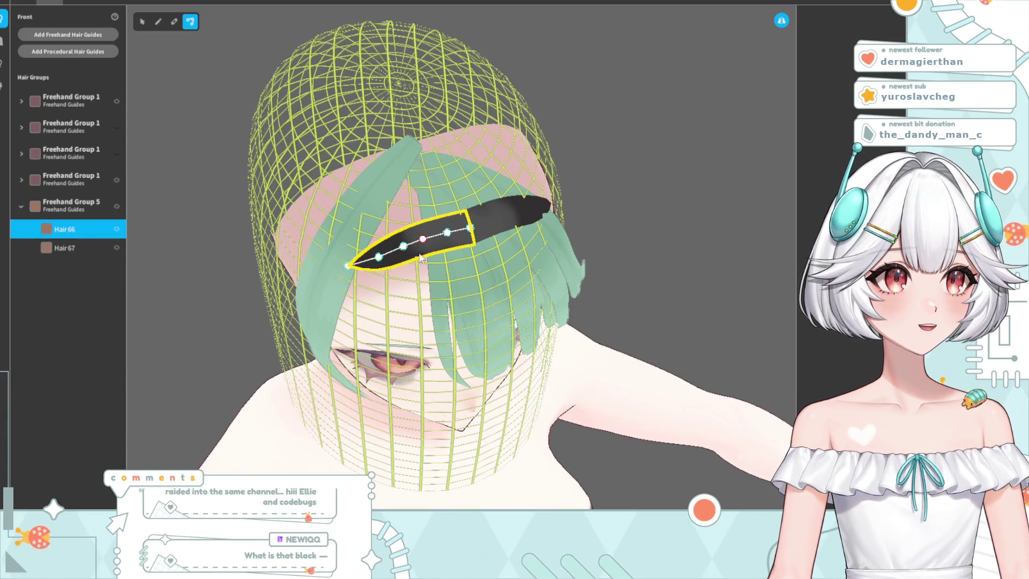
drag(423, 241, 408, 252)
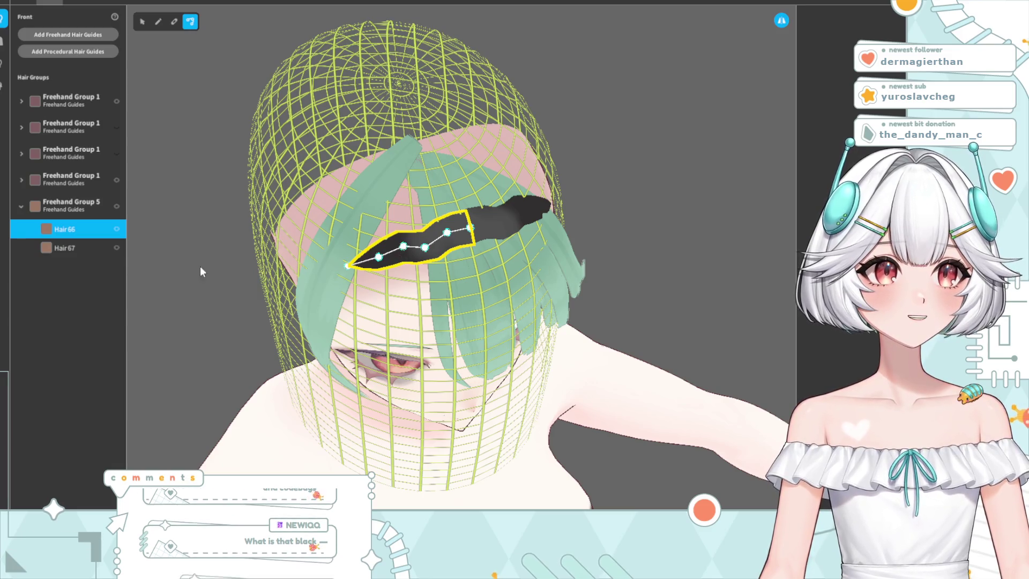
right_click(61, 231)
click(104, 227)
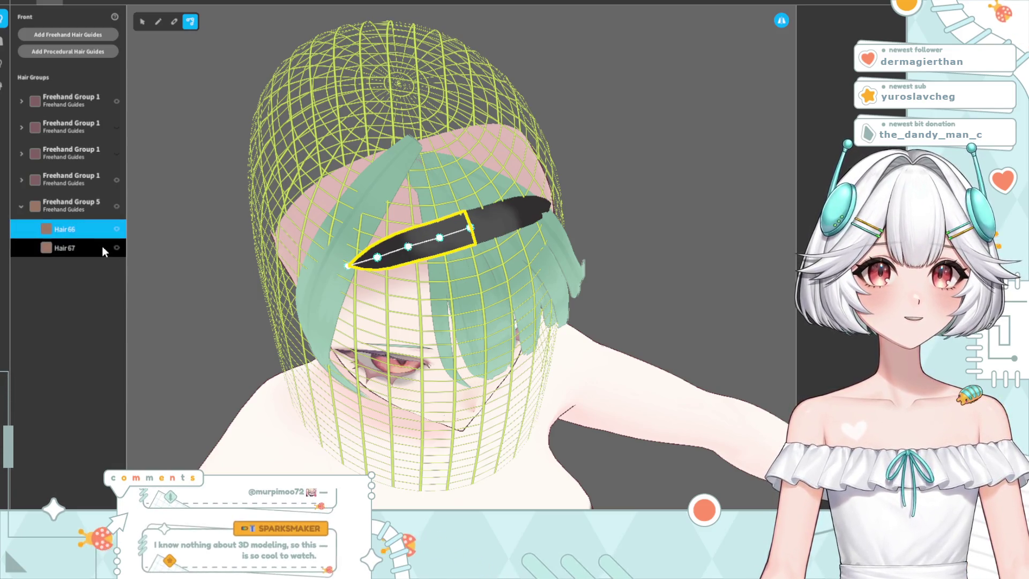
scroll(435, 288, up, 3)
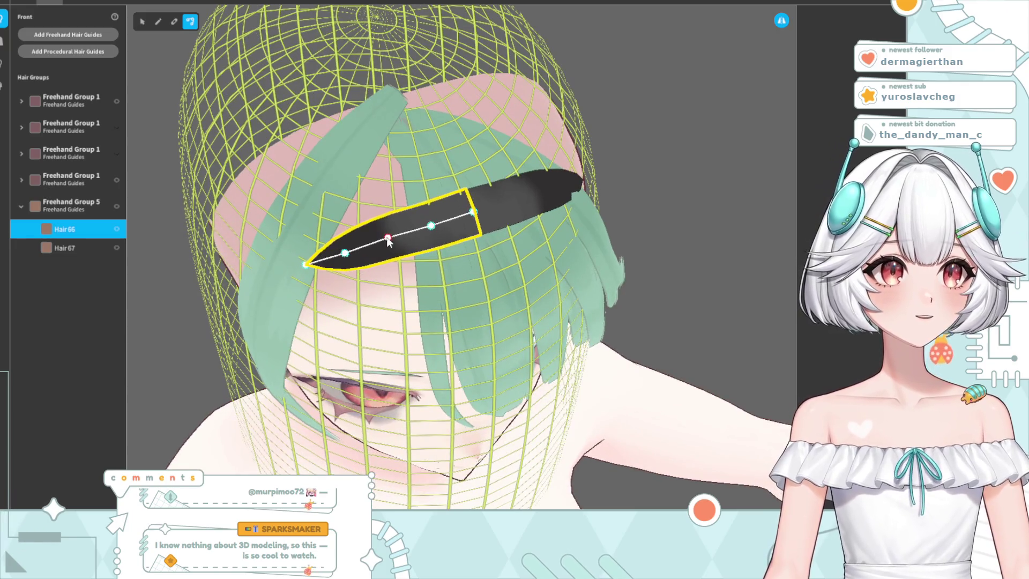
drag(345, 260, 309, 282)
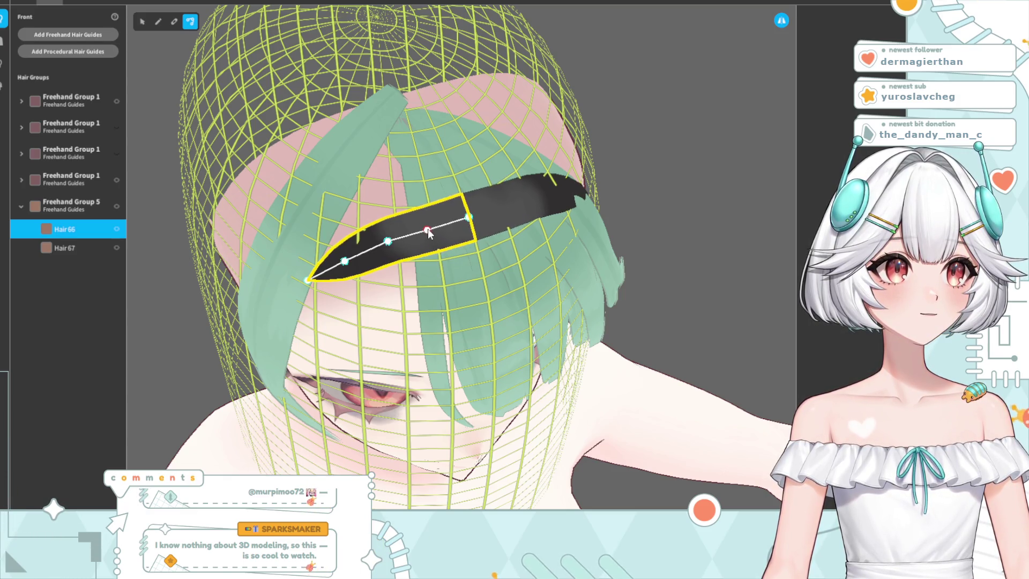
click(345, 262)
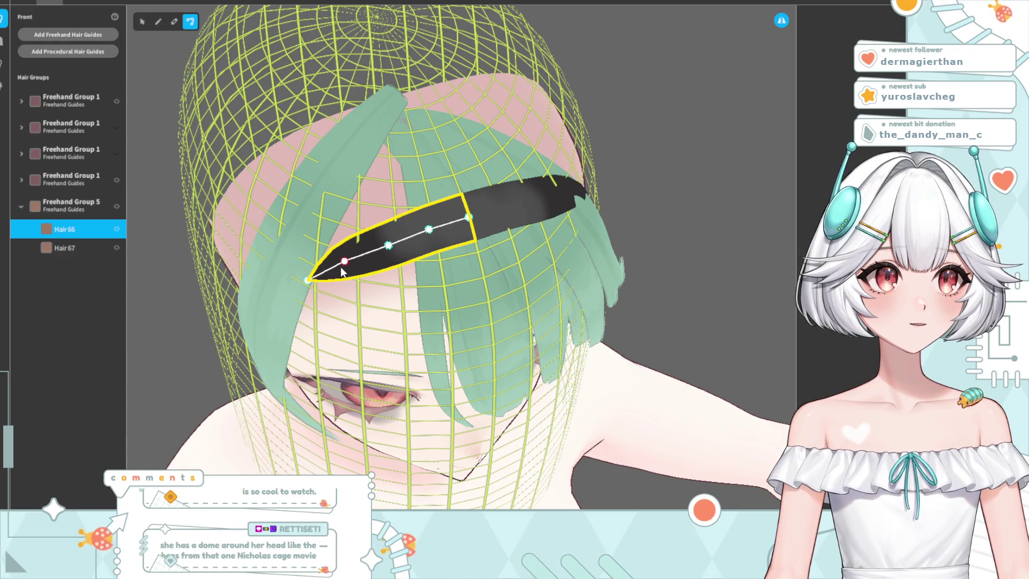
drag(309, 280, 306, 289)
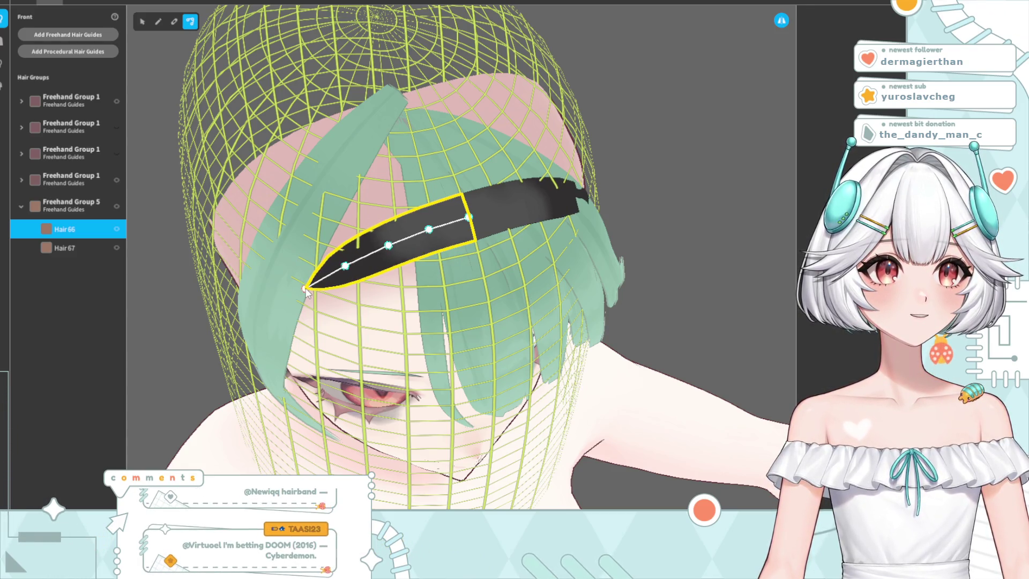
click(648, 247)
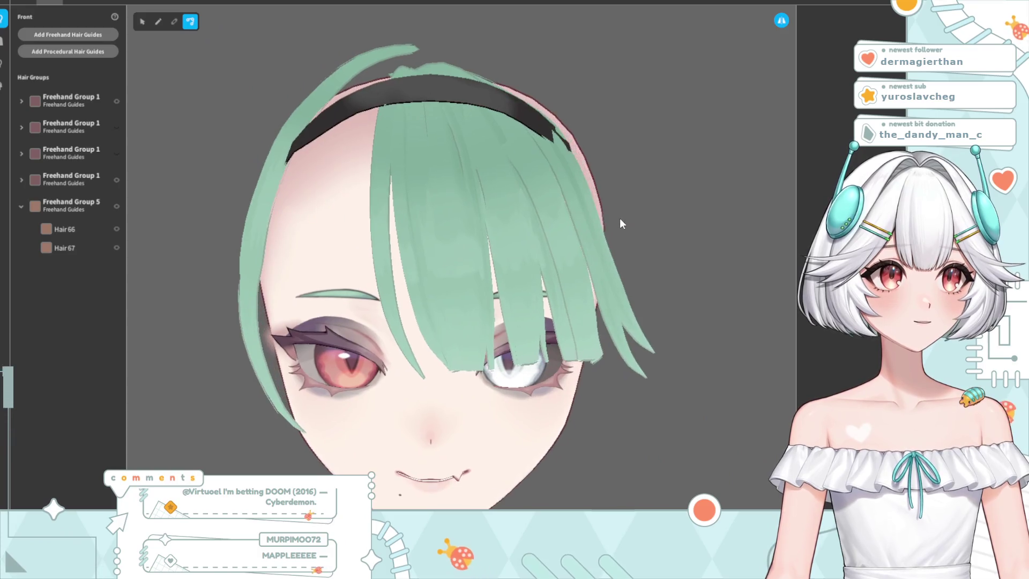
Reshape the tip of the other headband half Hair 67 and review it from several angles
right_drag(623, 220, 535, 244)
click(555, 217)
drag(555, 217, 555, 215)
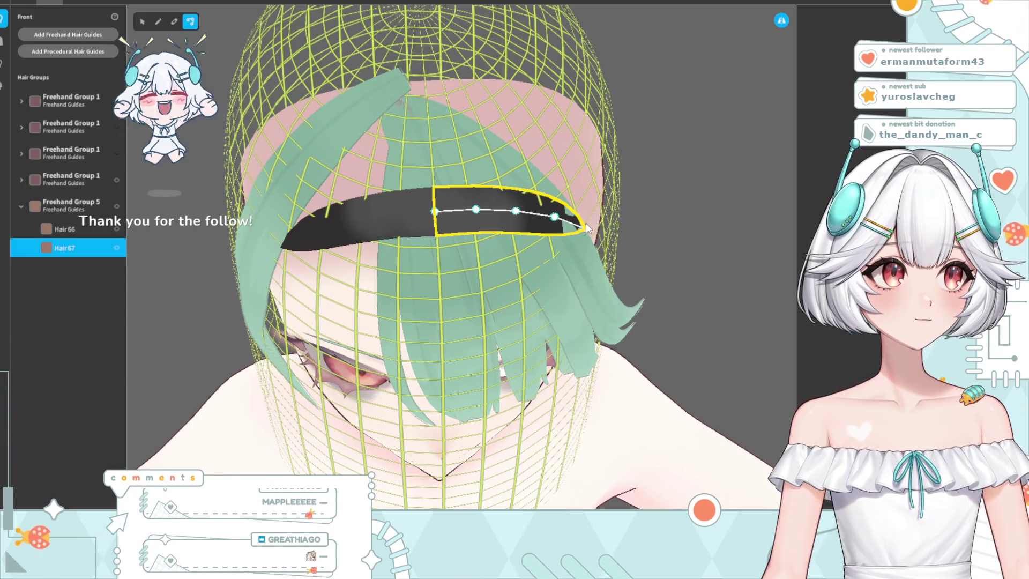
click(515, 211)
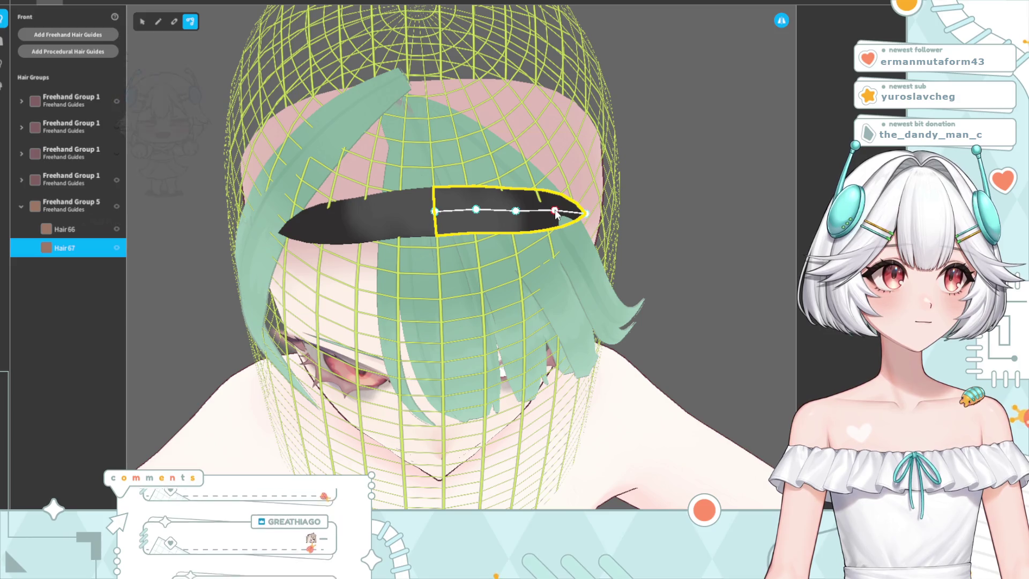
mouse_move(515, 212)
right_down()
mouse_move(575, 296)
mouse_move(562, 273)
right_up()
right_drag(480, 295, 448, 302)
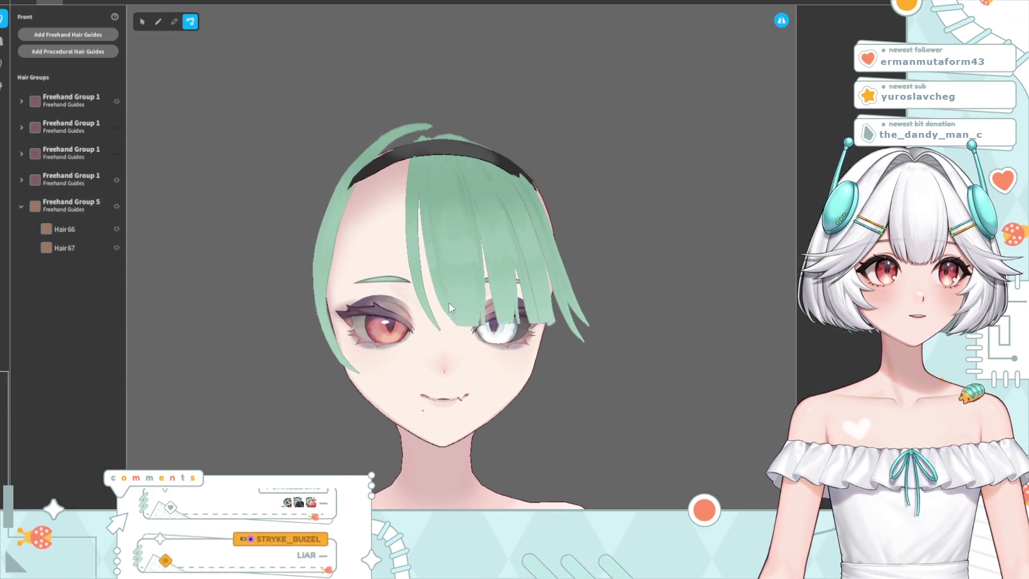
mouse_move(450, 304)
right_down()
mouse_move(472, 335)
mouse_move(446, 244)
right_up()
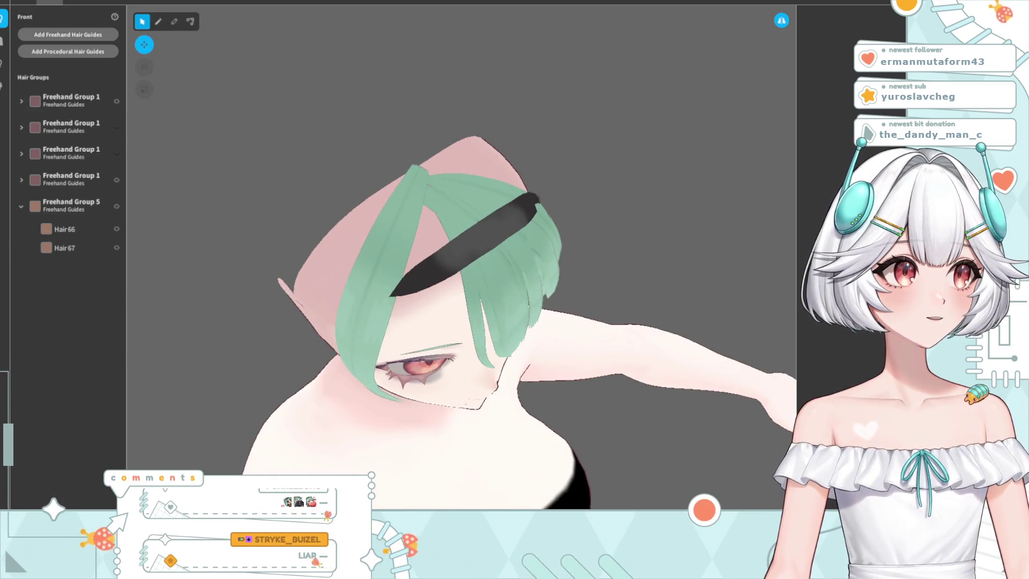
mouse_move(533, 351)
right_down()
mouse_move(474, 332)
mouse_move(439, 150)
right_up()
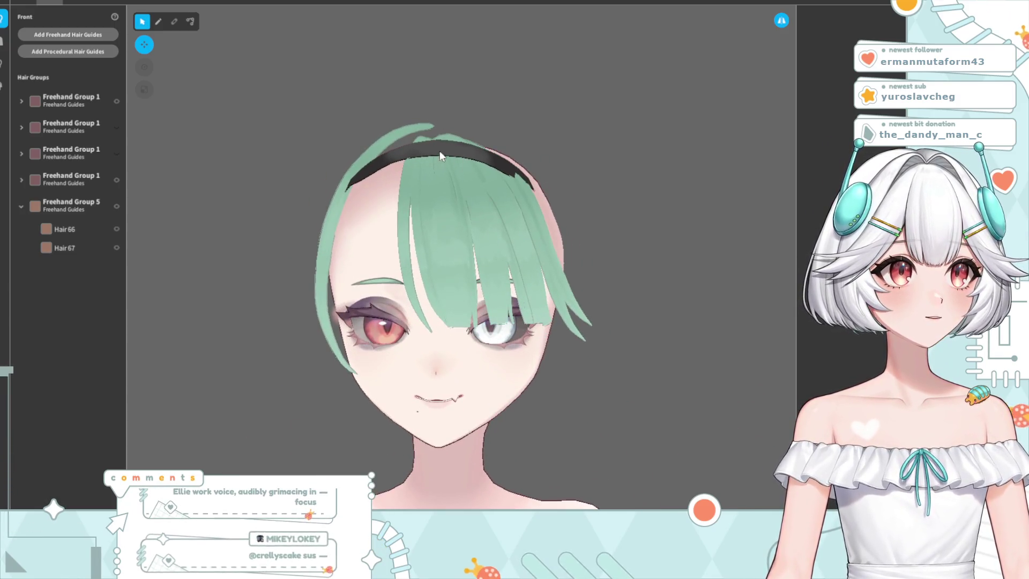
Nudge a Hair 66 guide point up and back down, previewing the band from above
click(411, 169)
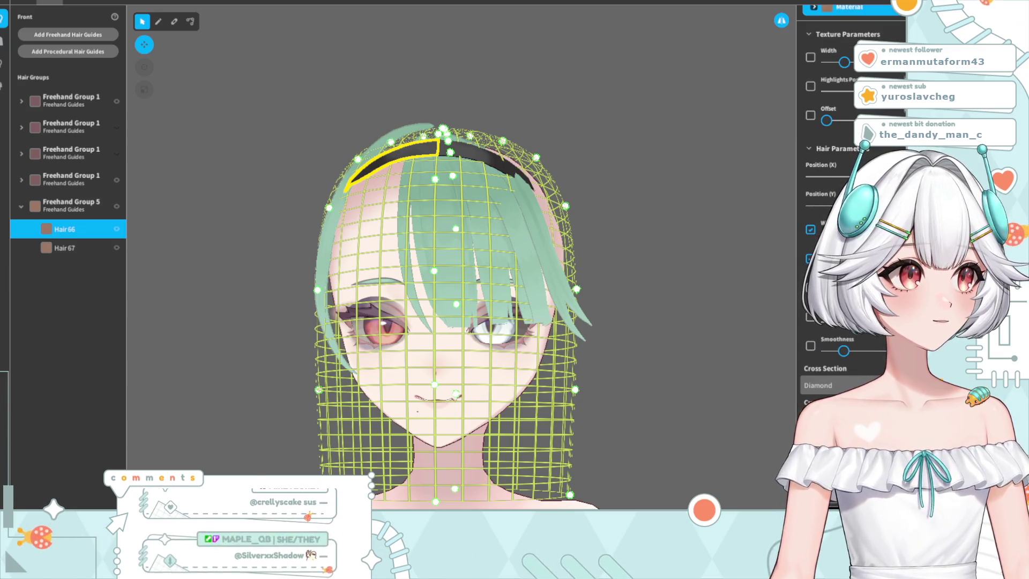
click(653, 338)
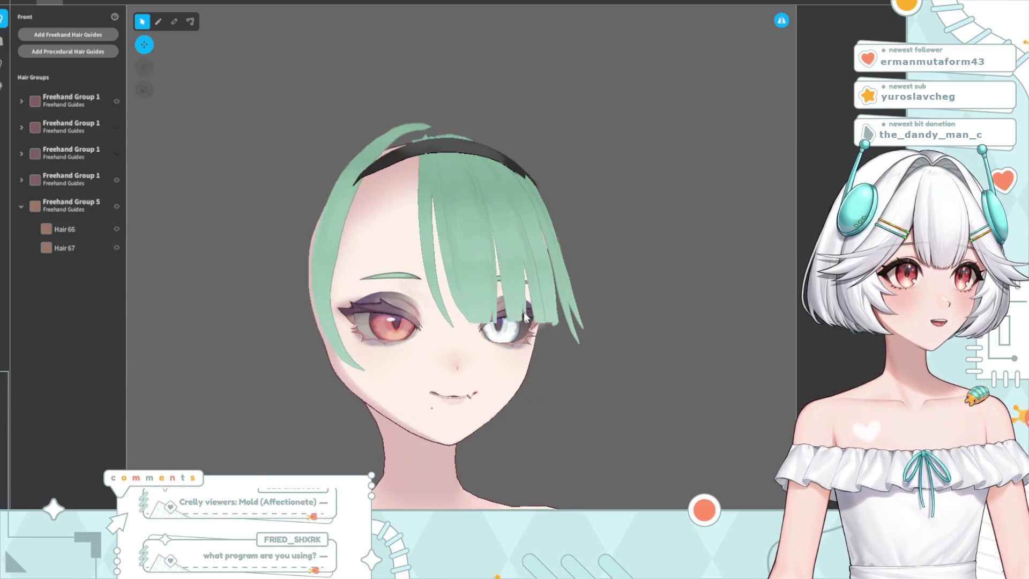
right_drag(524, 313, 401, 317)
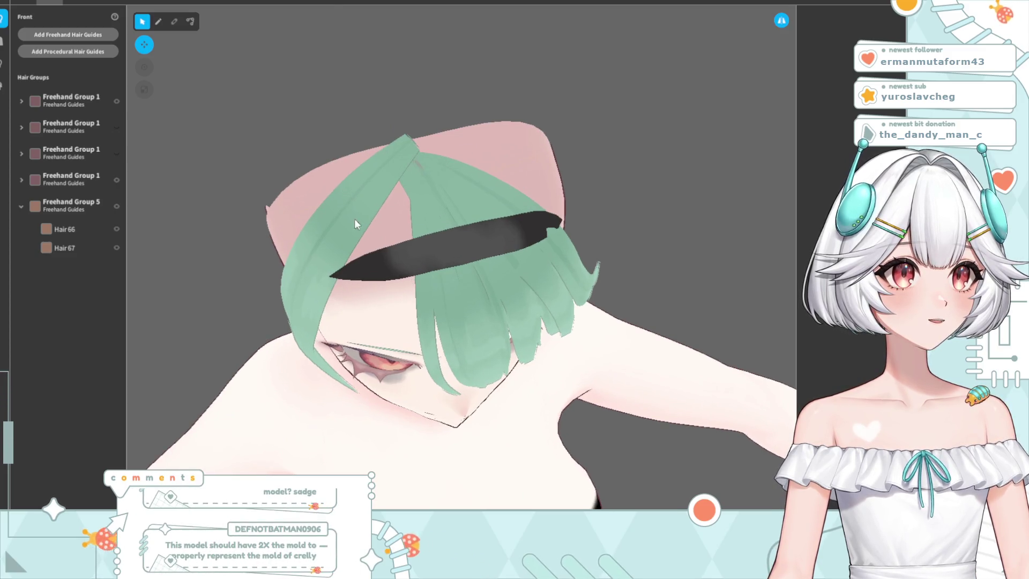
click(364, 233)
click(191, 21)
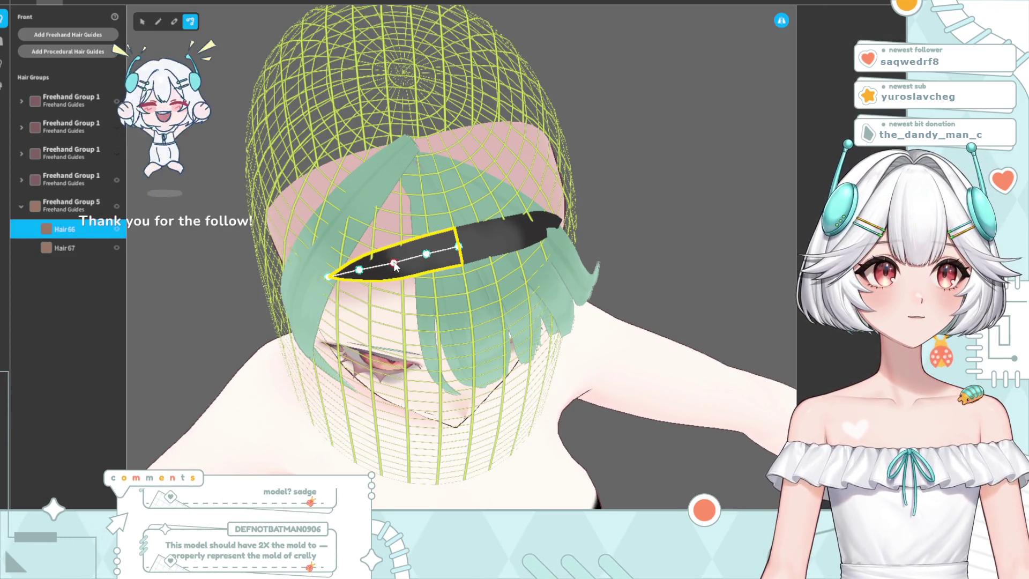
drag(394, 264, 393, 260)
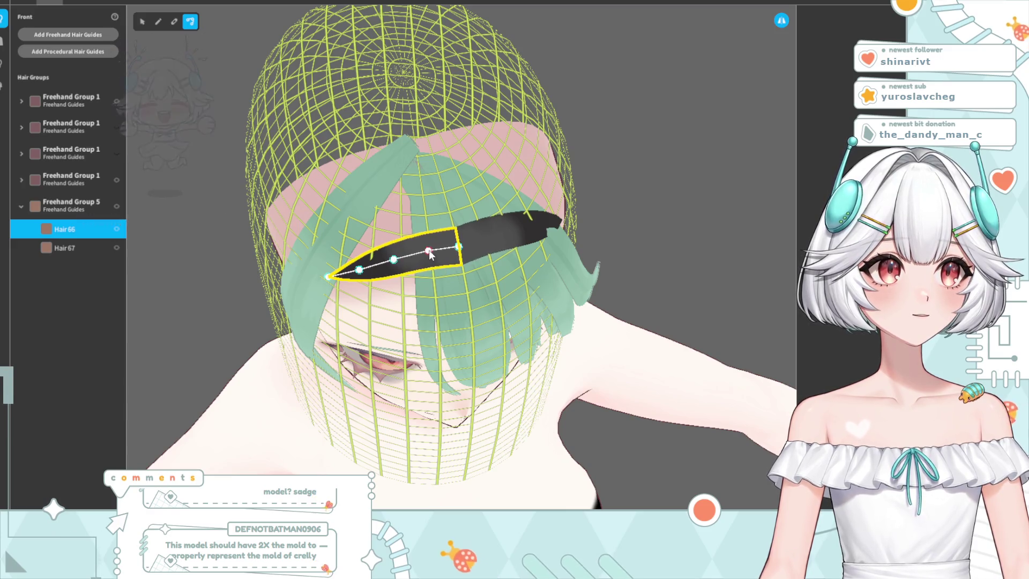
drag(393, 260, 394, 264)
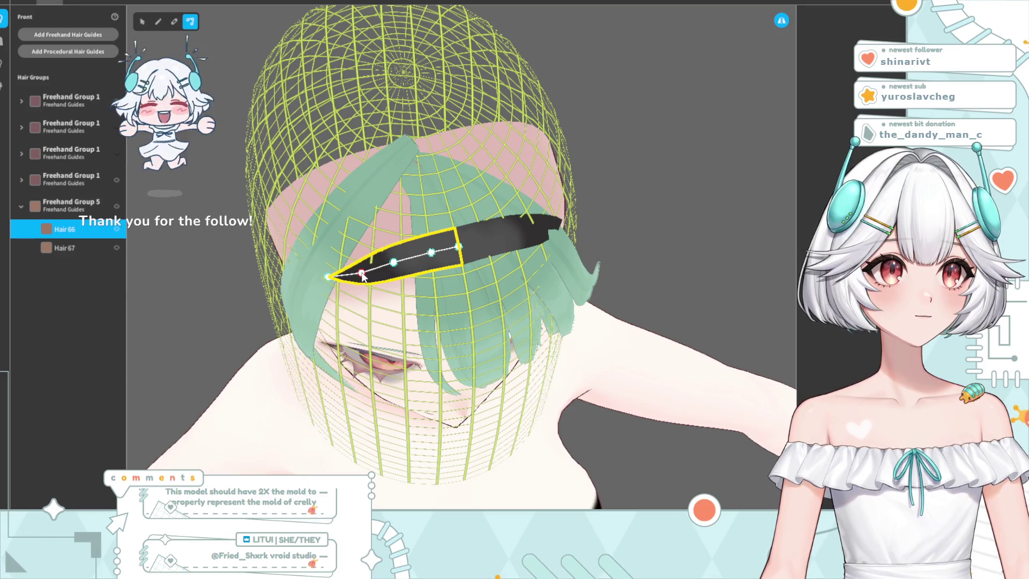
click(582, 265)
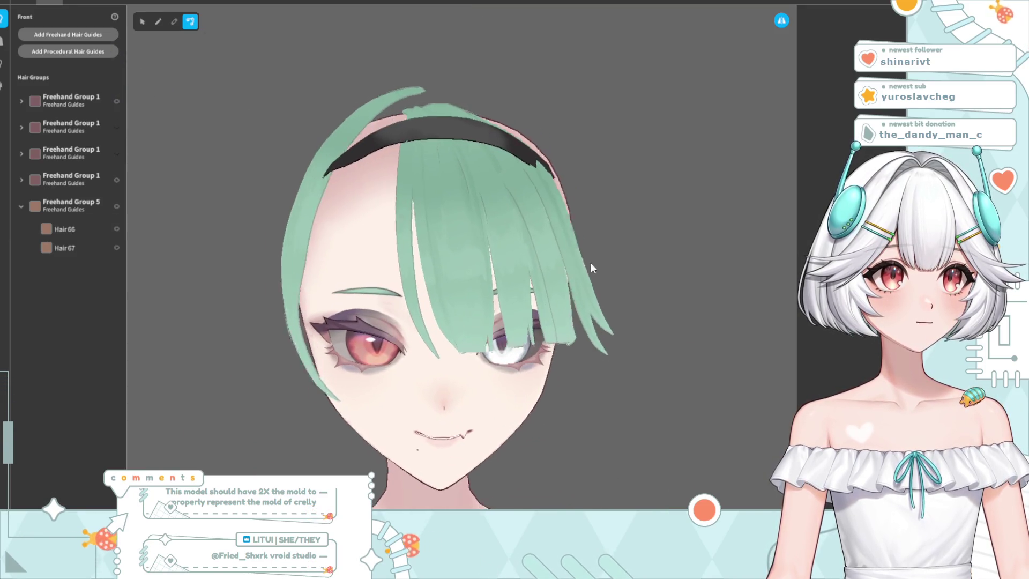
right_drag(586, 261, 492, 258)
click(421, 241)
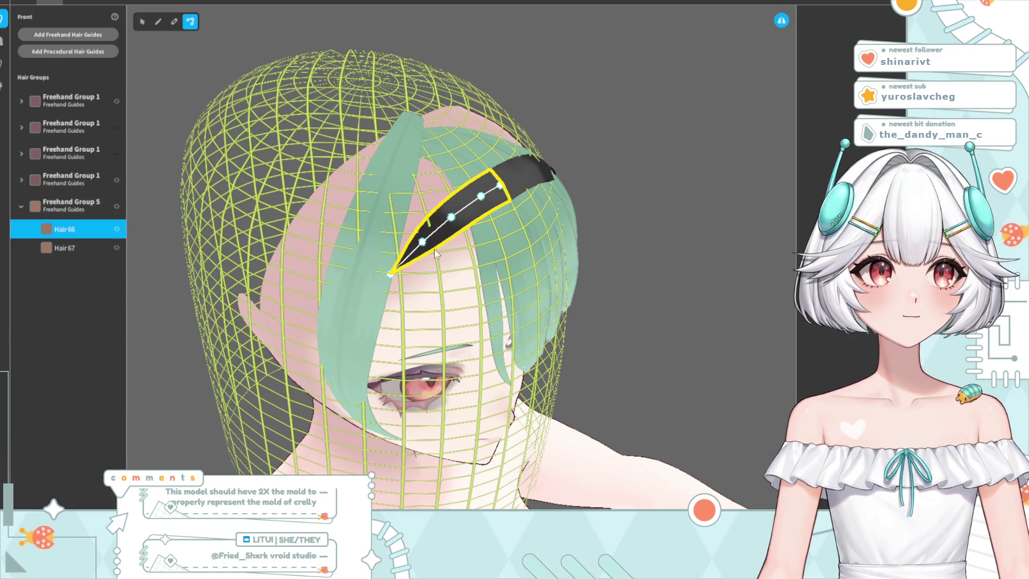
Alternate selecting and previewing the headband from front and top views, then pick a green front bang
click(399, 270)
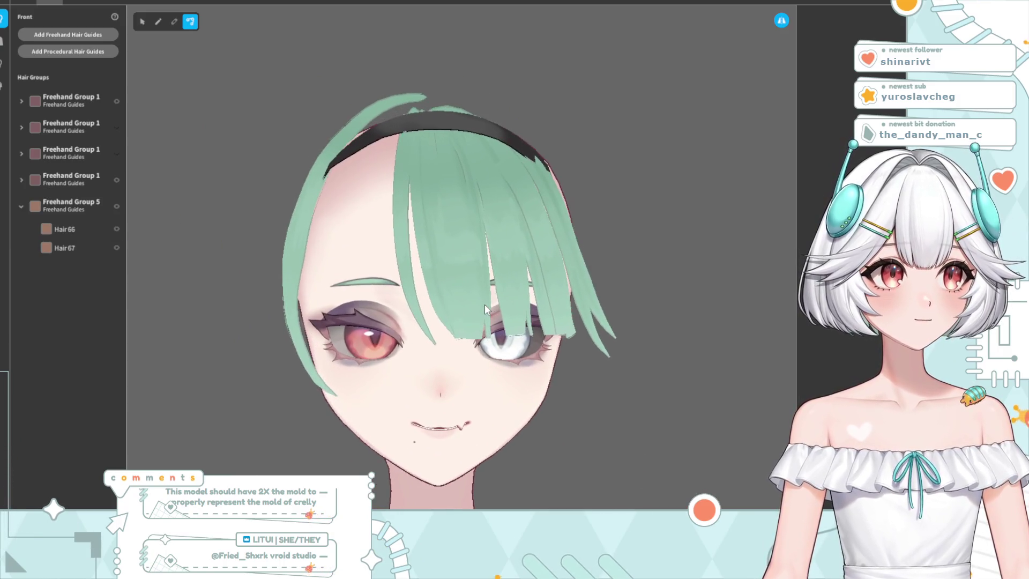
mouse_move(485, 304)
right_down()
mouse_move(489, 353)
mouse_move(432, 213)
right_up()
click(433, 214)
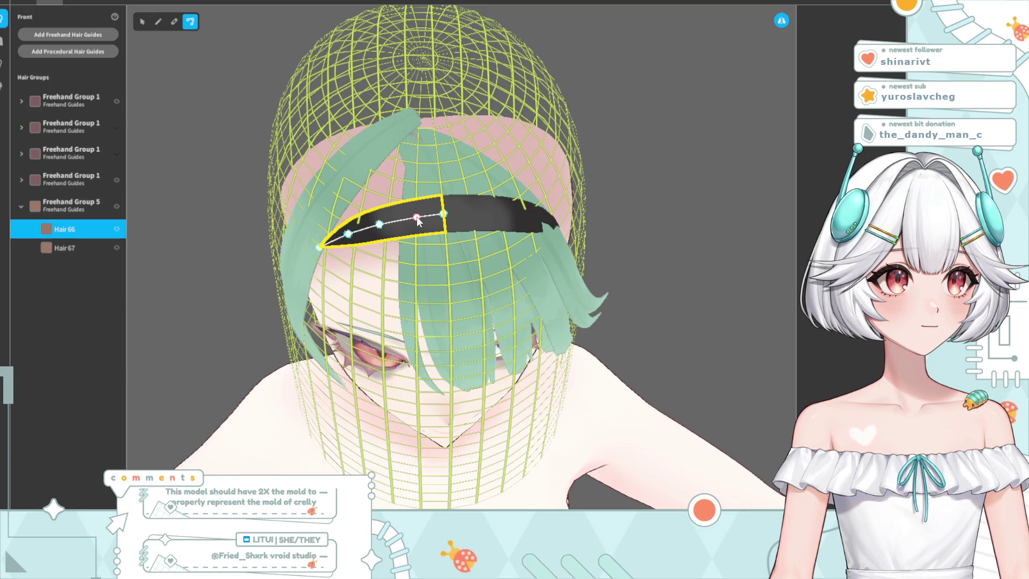
click(605, 188)
right_drag(606, 188, 582, 239)
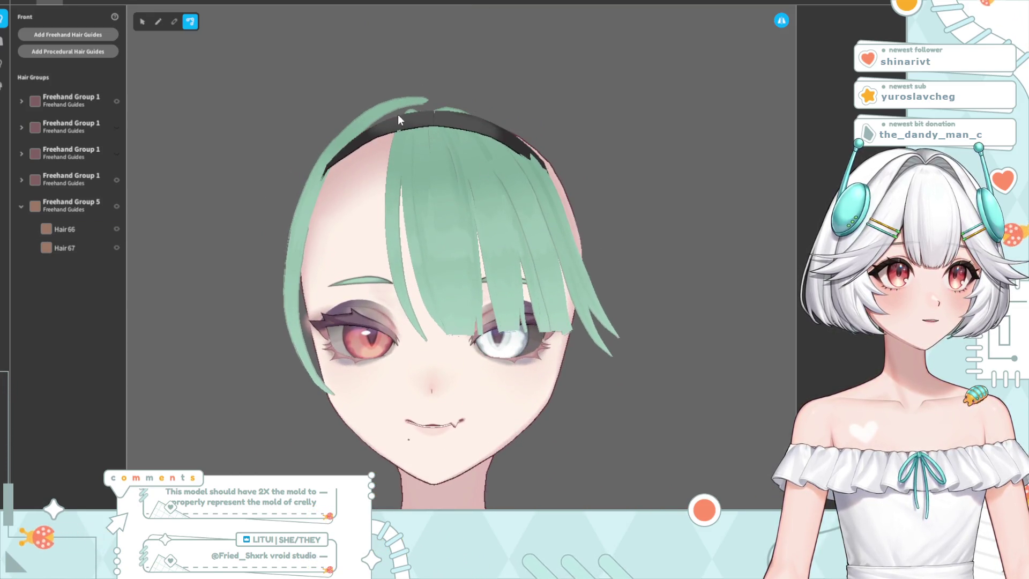
right_drag(402, 118, 428, 191)
click(447, 208)
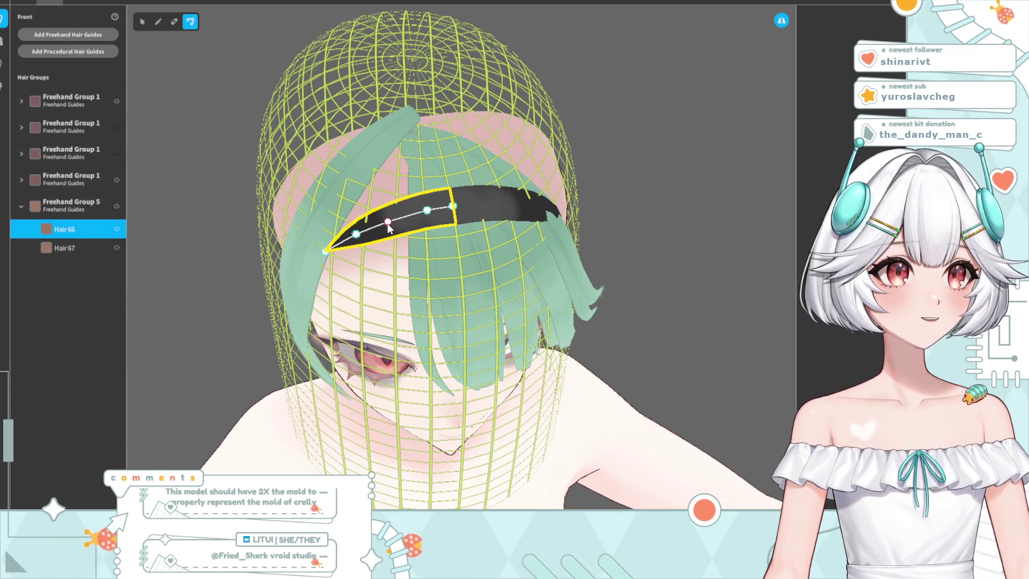
click(786, 169)
mouse_move(787, 168)
right_down()
mouse_move(545, 279)
mouse_move(540, 265)
right_up()
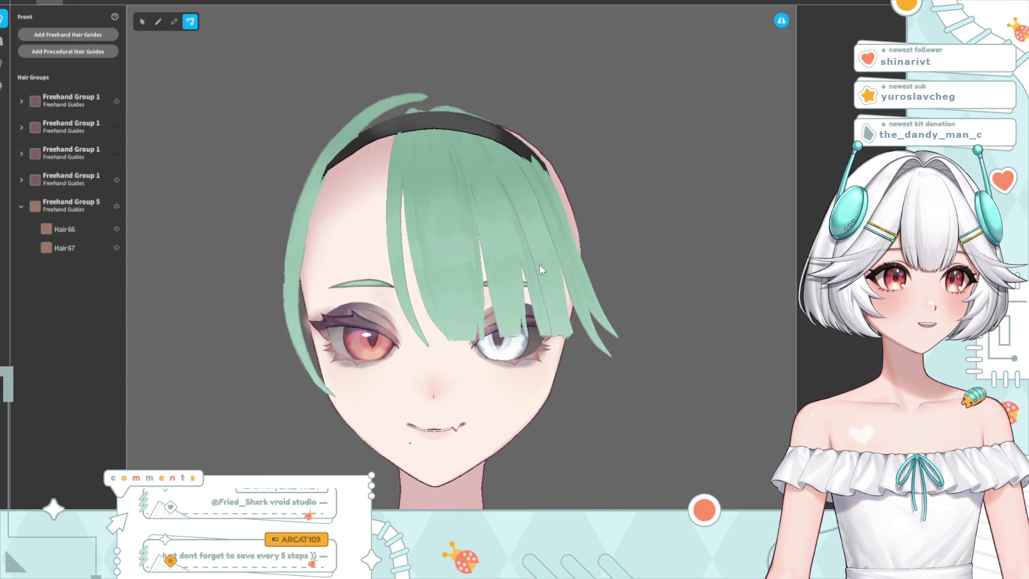
click(398, 176)
Review the head from several angles and reselect the green Hair 10 bang for guide editing
mouse_move(404, 127)
right_down()
mouse_move(462, 243)
mouse_move(428, 236)
mouse_move(456, 231)
mouse_move(399, 168)
right_up()
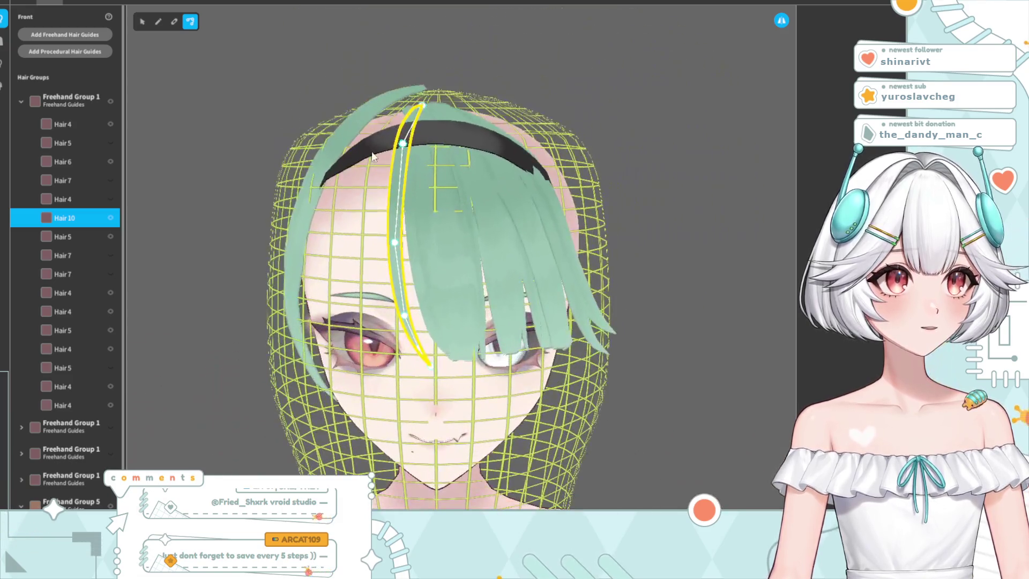
click(142, 22)
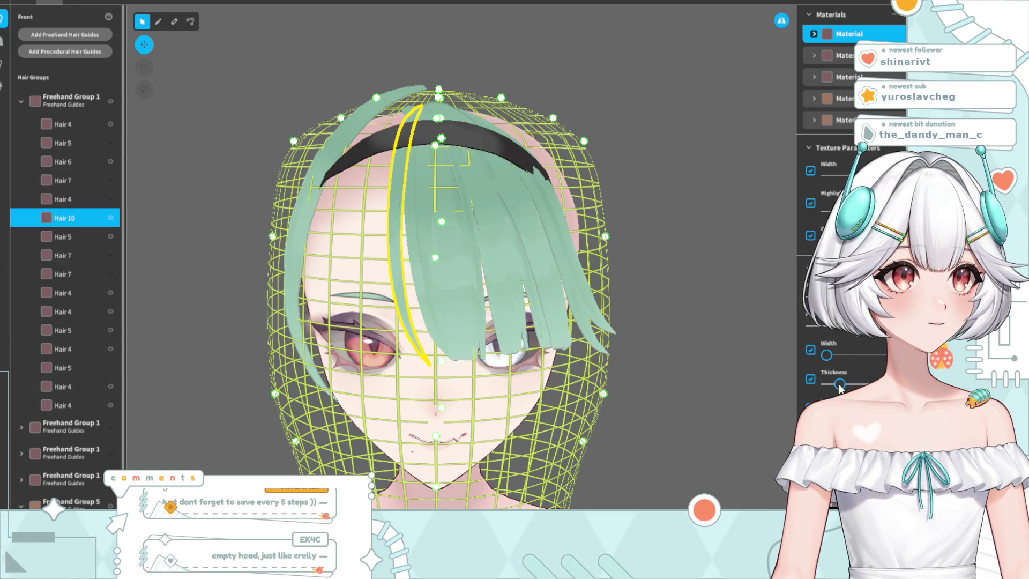
click(684, 329)
mouse_move(665, 323)
right_down()
mouse_move(440, 389)
mouse_move(534, 390)
mouse_move(564, 405)
mouse_move(528, 394)
mouse_move(541, 390)
mouse_move(433, 384)
right_up()
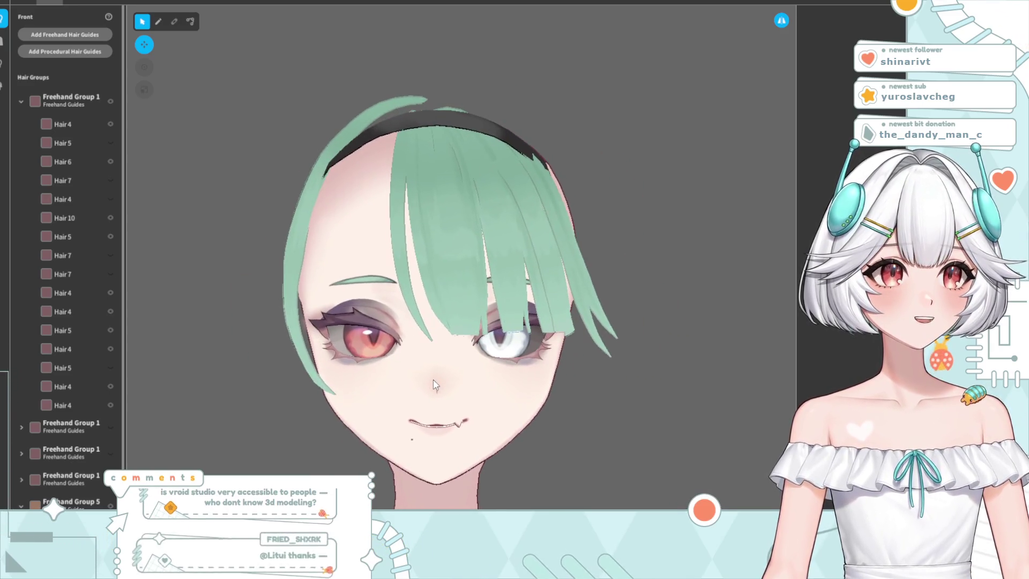
right_drag(464, 358, 453, 374)
click(389, 229)
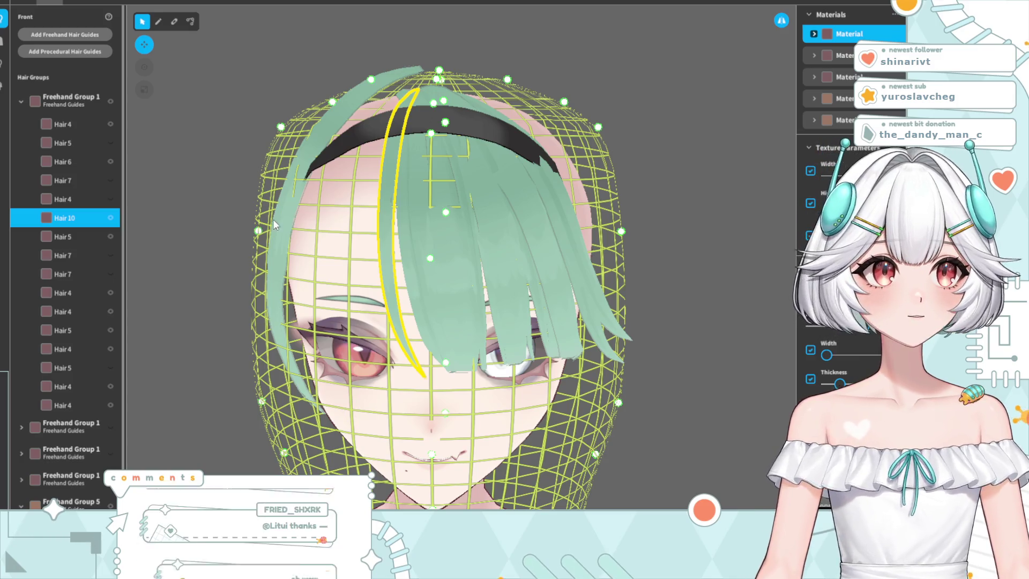
click(191, 22)
Pull the bang's top guide point down so its root starts at the headband
mouse_move(456, 127)
right_down()
mouse_move(431, 176)
mouse_move(373, 179)
right_up()
click(391, 166)
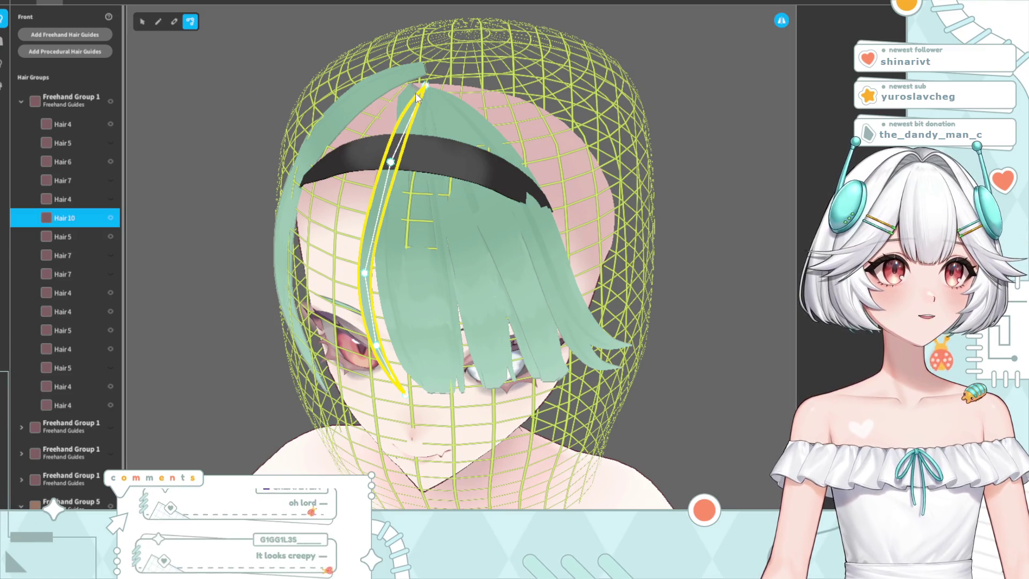
mouse_move(439, 91)
right_down()
mouse_move(469, 179)
mouse_move(455, 200)
right_up()
mouse_move(412, 154)
mouse_down()
mouse_move(415, 169)
mouse_move(392, 209)
mouse_up()
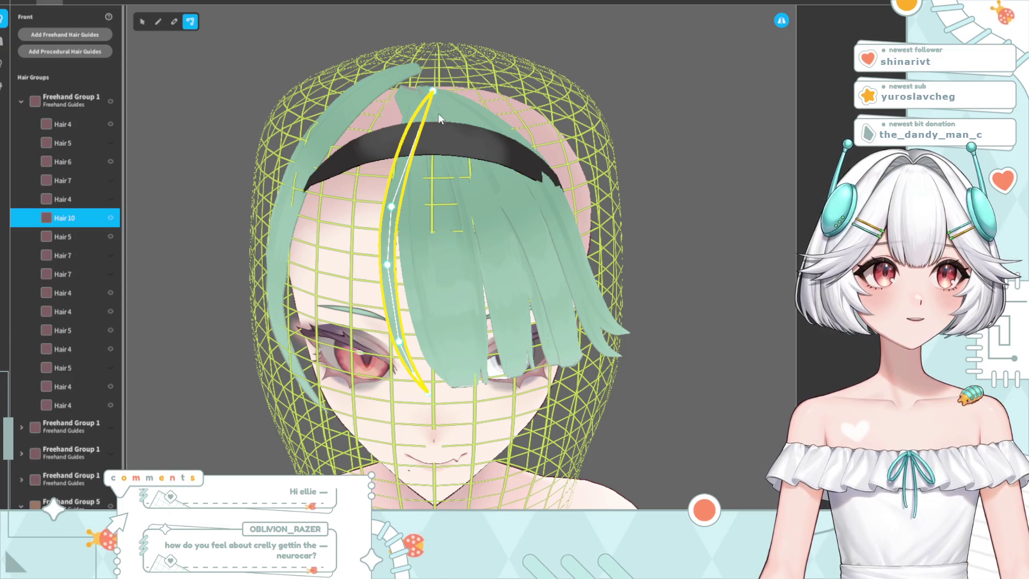
drag(434, 86, 409, 156)
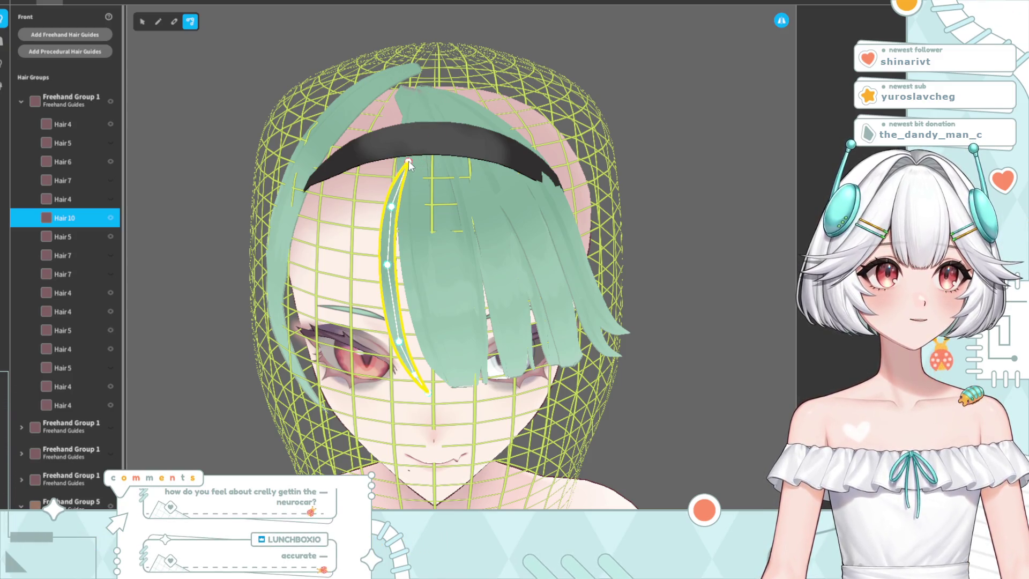
click(712, 149)
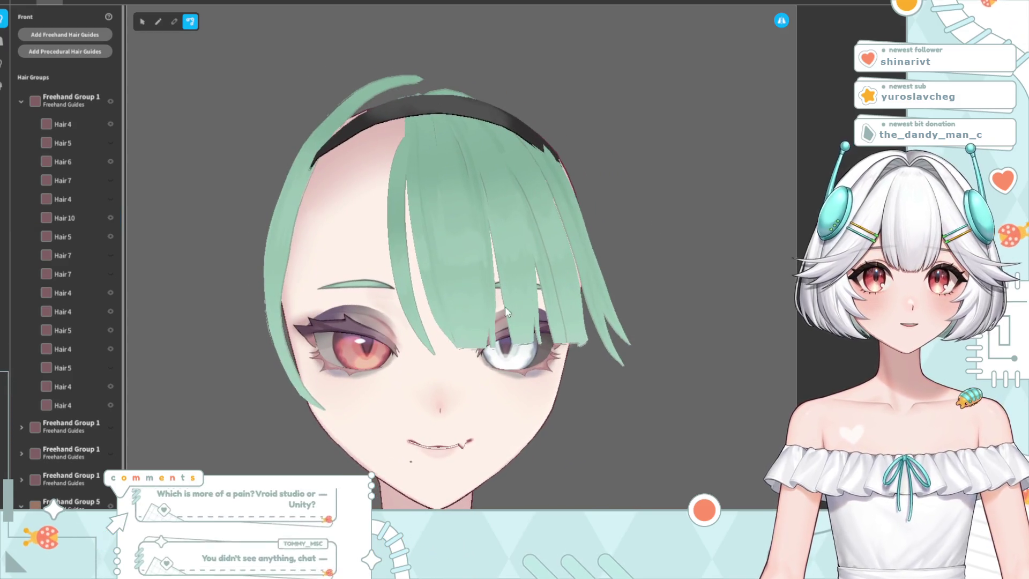
scroll(447, 330, down, 2)
scroll(448, 296, up, 3)
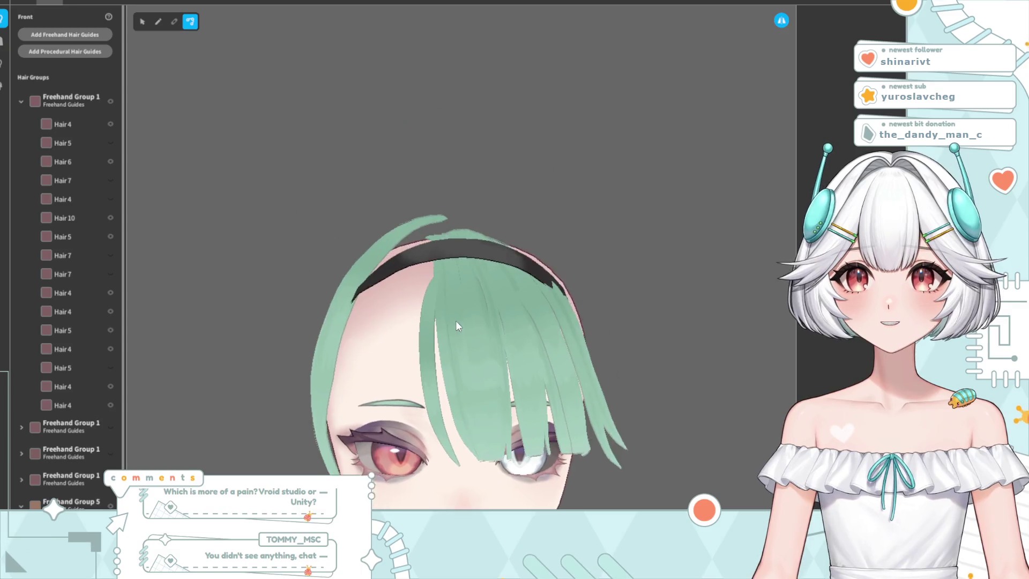
scroll(456, 321, down, 1)
scroll(499, 325, down, 1)
scroll(488, 377, down, 2)
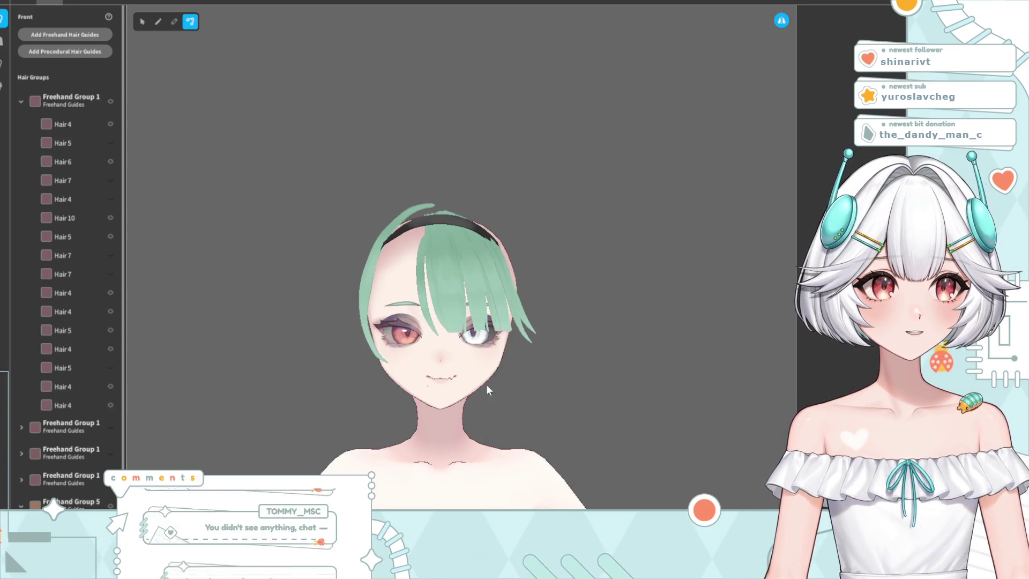
right_drag(490, 378, 435, 322)
scroll(434, 321, up, 1)
scroll(370, 262, up, 2)
right_drag(370, 256, 356, 181)
click(355, 183)
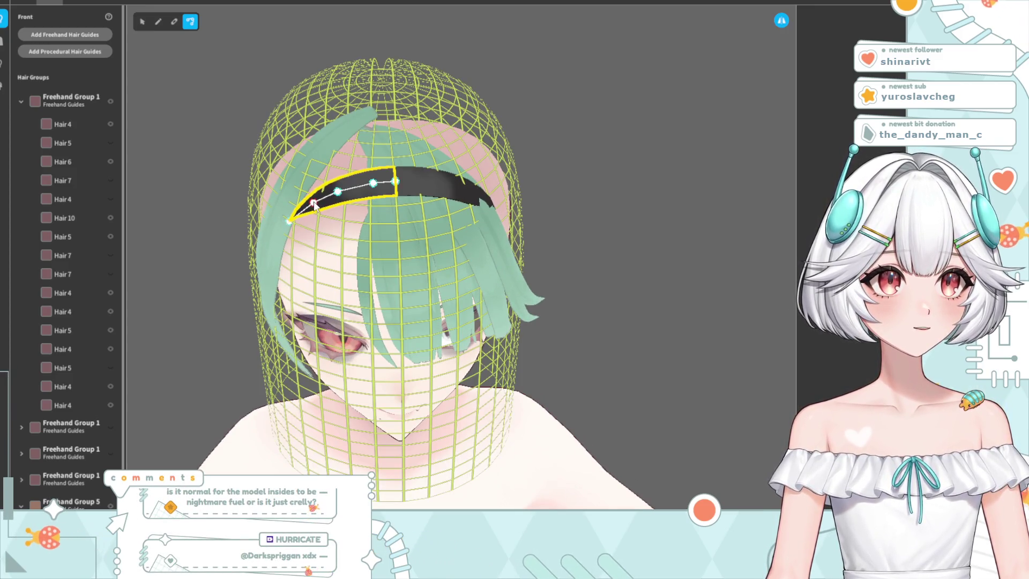
click(582, 158)
right_drag(582, 157, 506, 289)
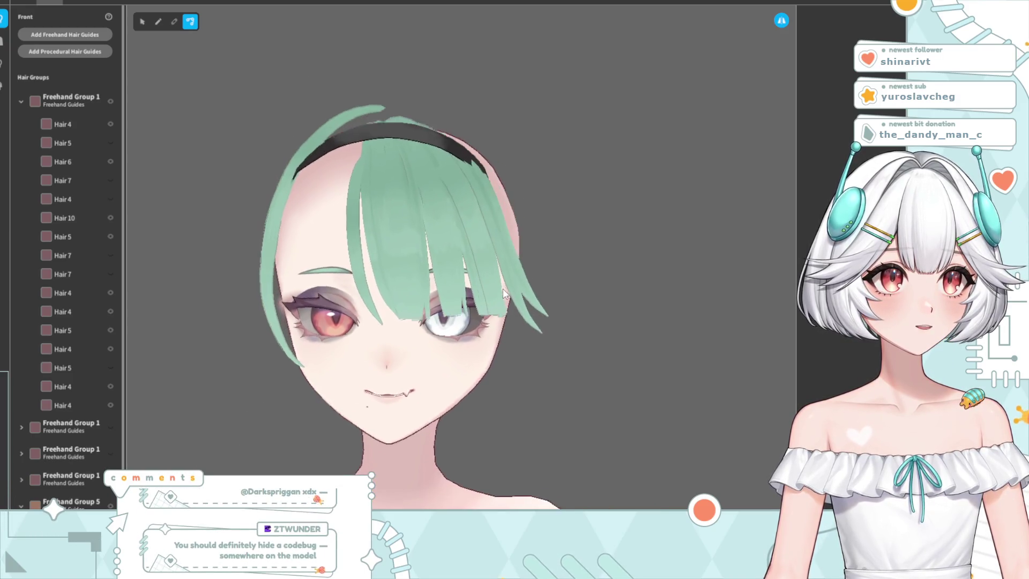
click(491, 256)
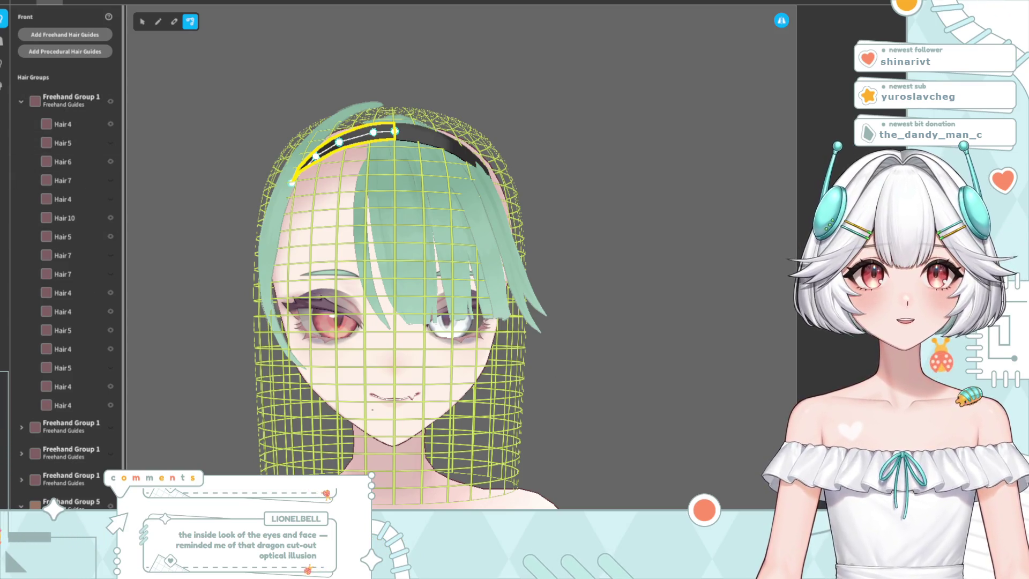
right_click(76, 503)
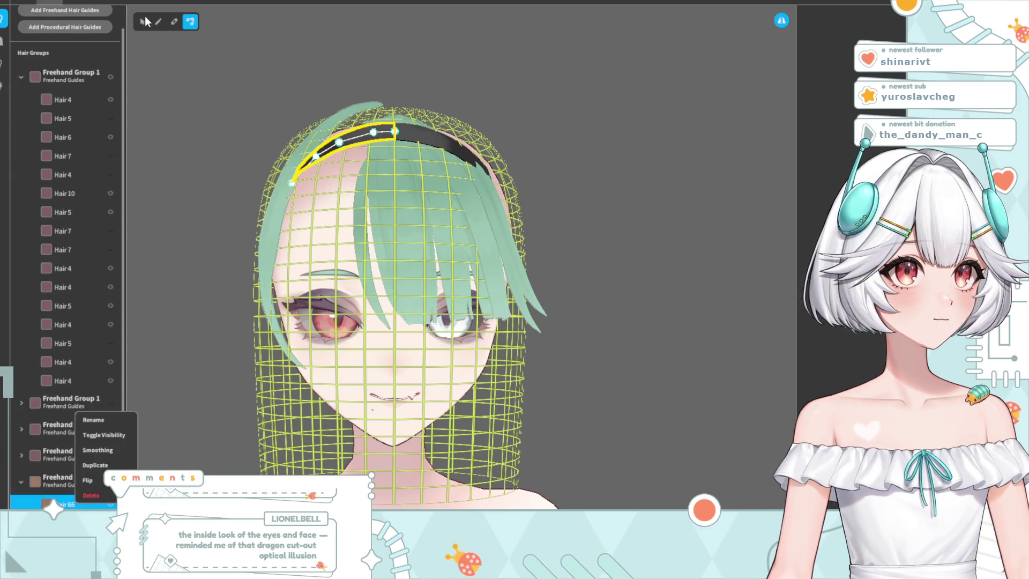
click(202, 40)
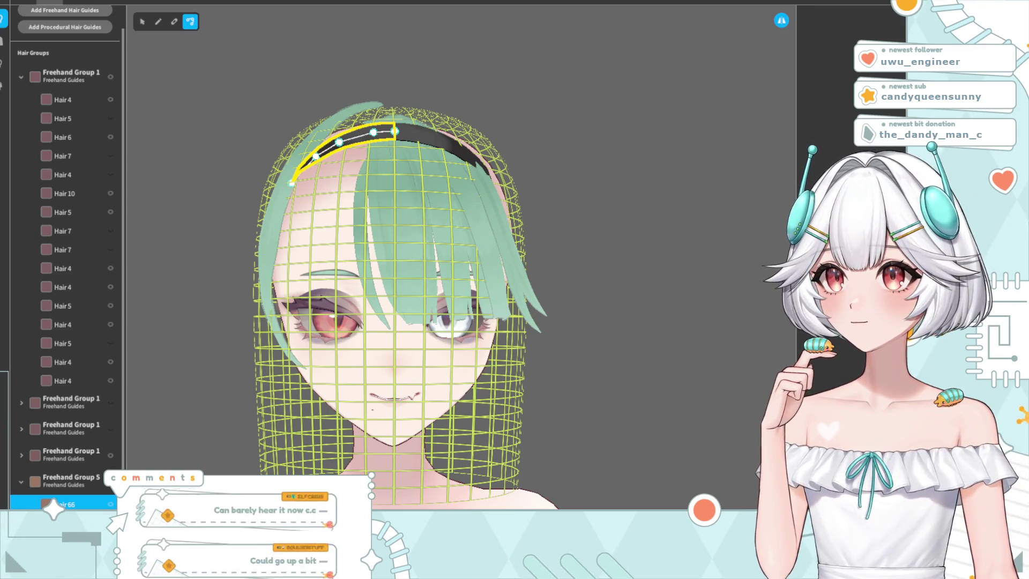
click(633, 214)
scroll(386, 226, up, 2)
scroll(377, 223, up, 1)
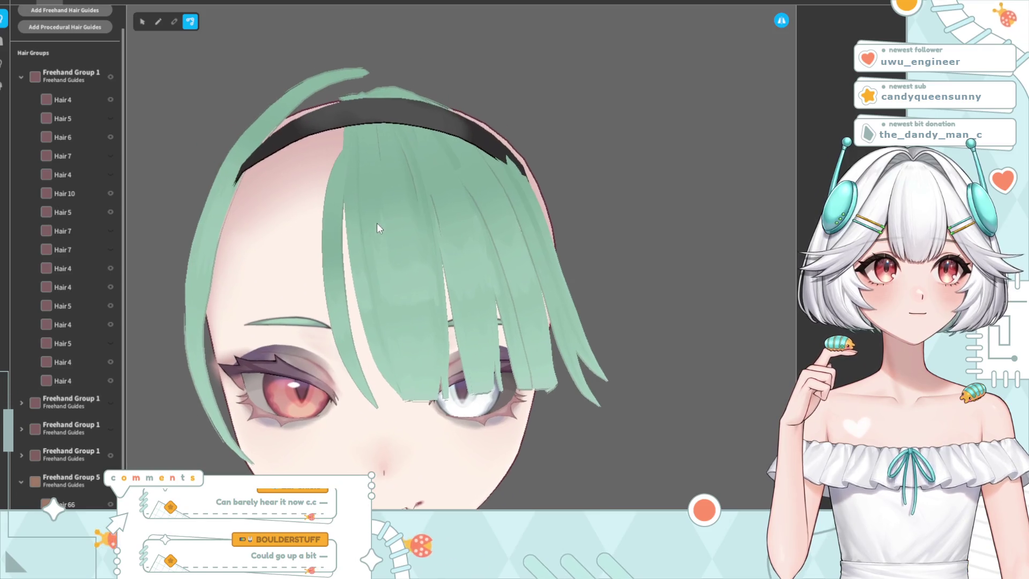
Select the Hair 66 headband and toggle its Width texture parameter on and back off
click(361, 107)
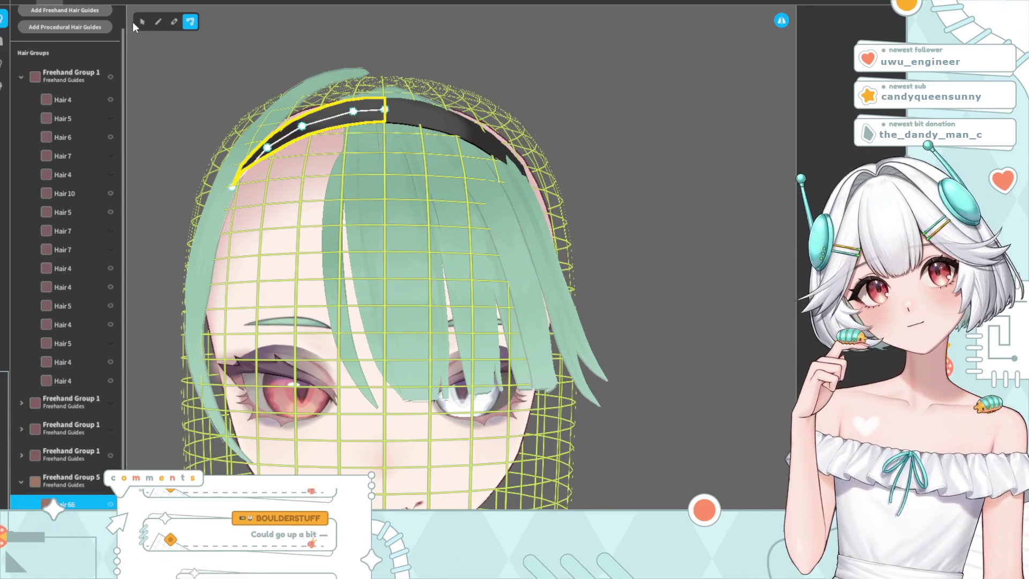
key(v)
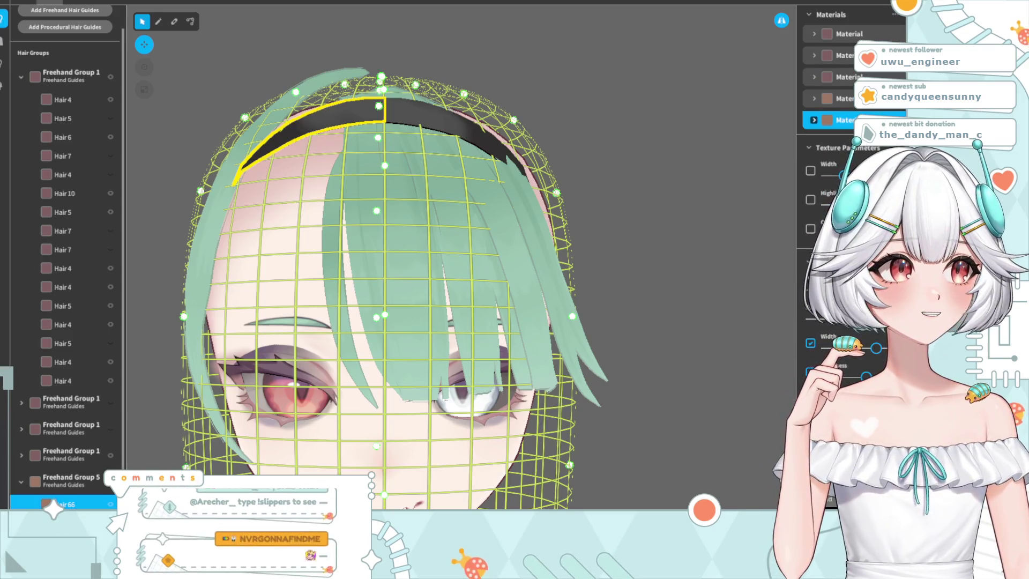
click(812, 171)
click(812, 169)
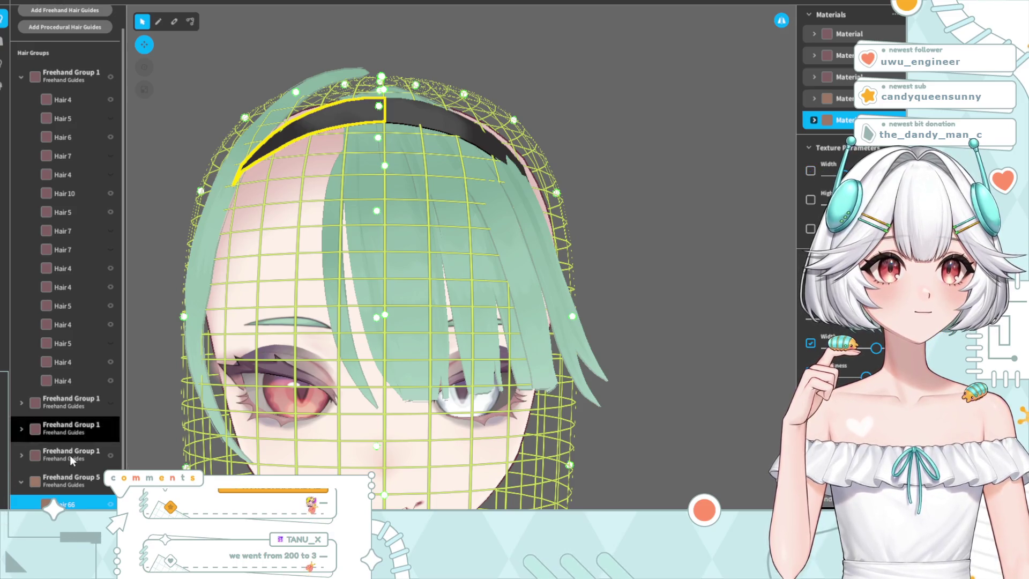
Step through Freehand Group 5 and both headband halves, then deselect for a clean preview
click(70, 479)
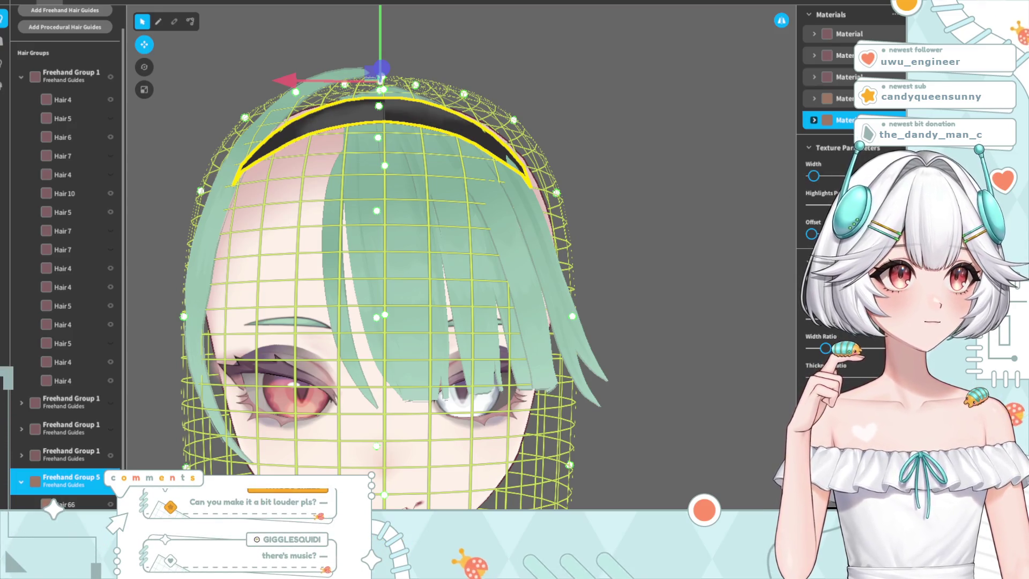
click(65, 504)
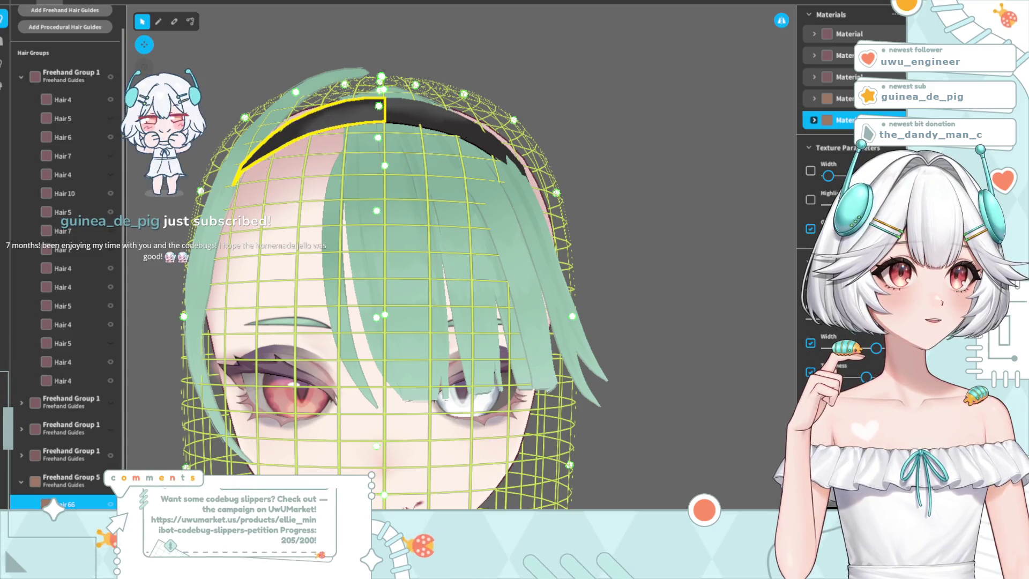
key(Down)
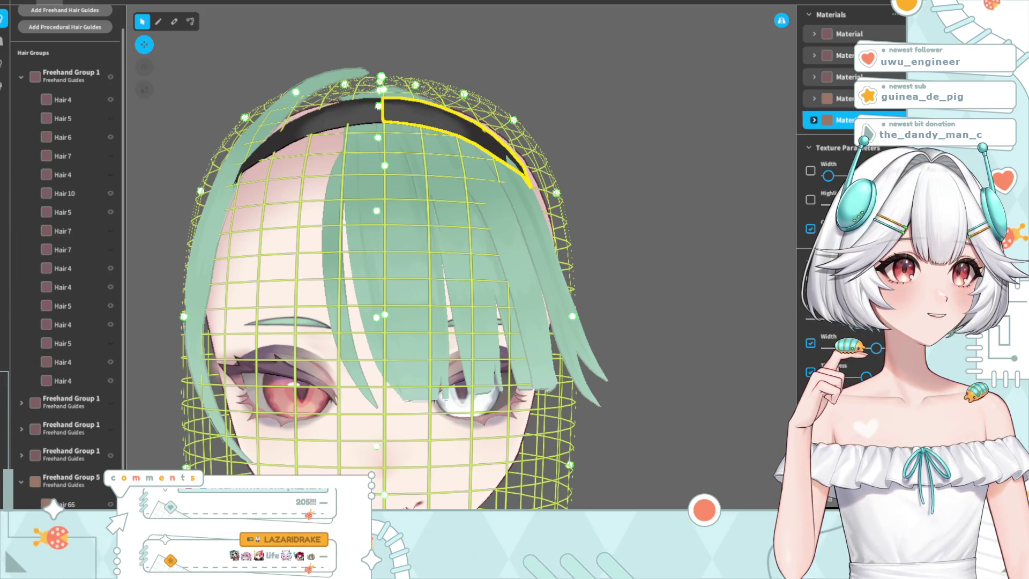
click(604, 133)
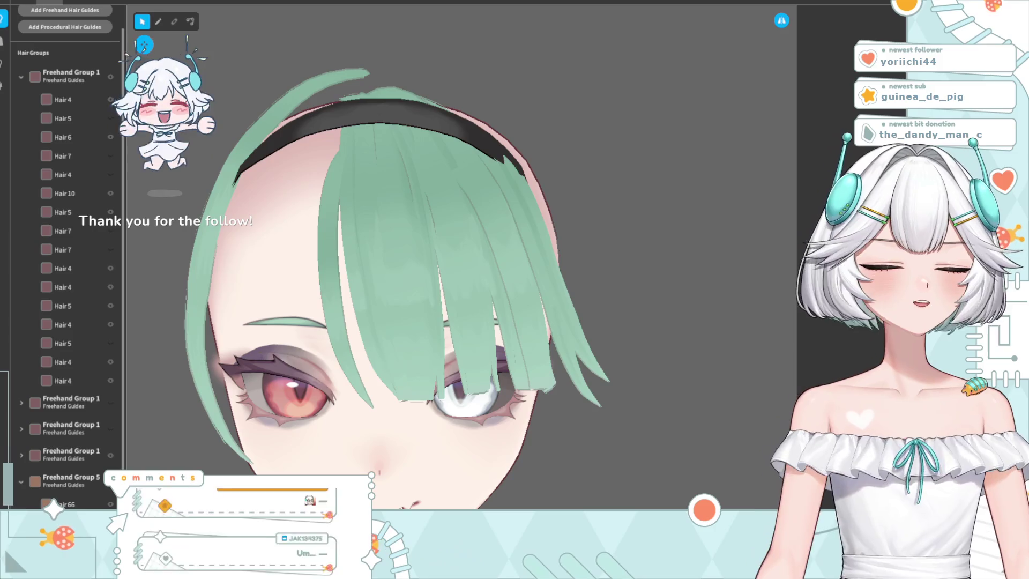
mouse_move(305, 378)
right_down()
mouse_move(366, 383)
mouse_move(354, 383)
mouse_move(355, 359)
right_up()
scroll(348, 366, down, 2)
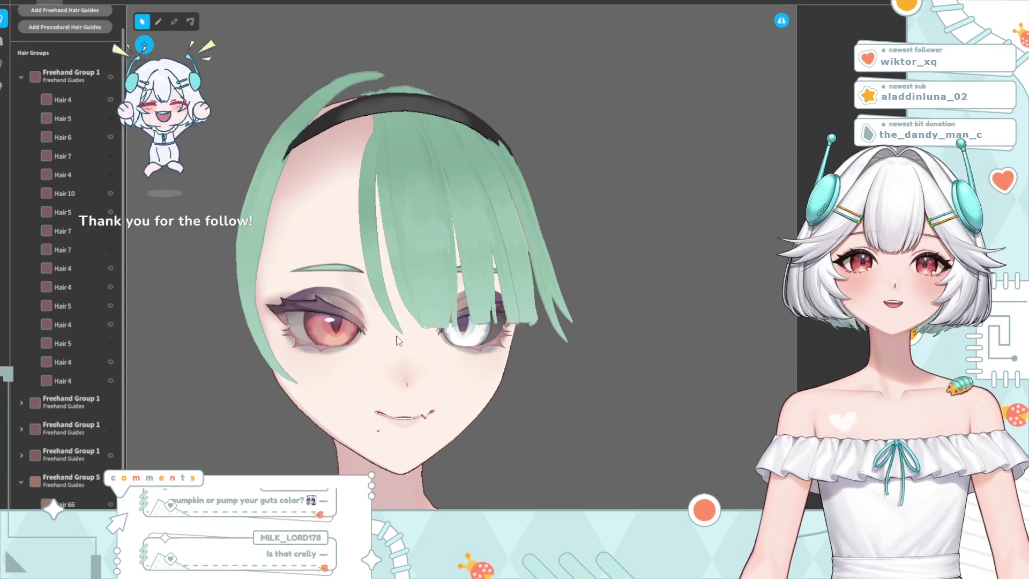
mouse_move(395, 341)
middle_down()
mouse_move(390, 362)
mouse_move(382, 355)
middle_up()
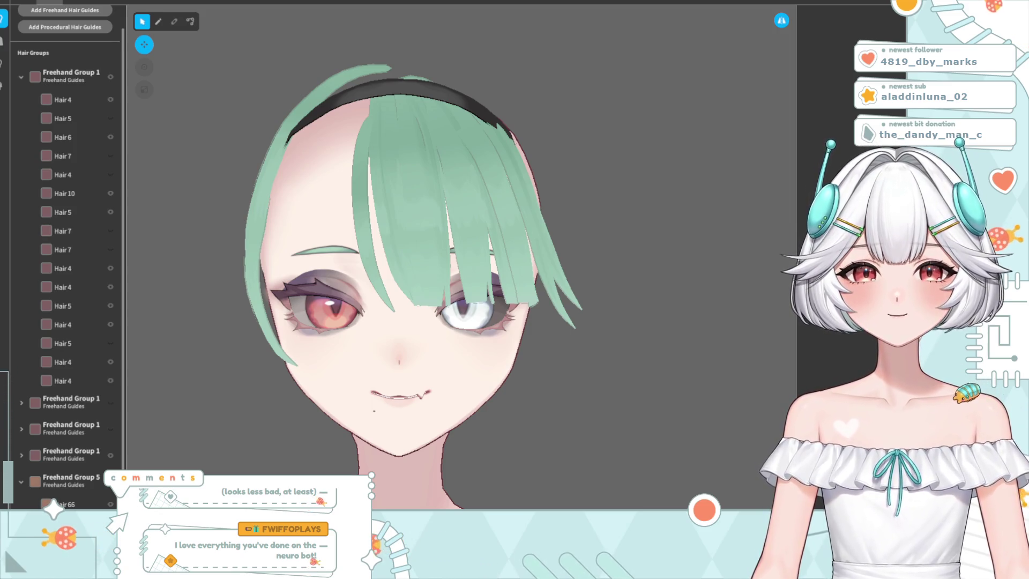
right_drag(418, 347, 429, 350)
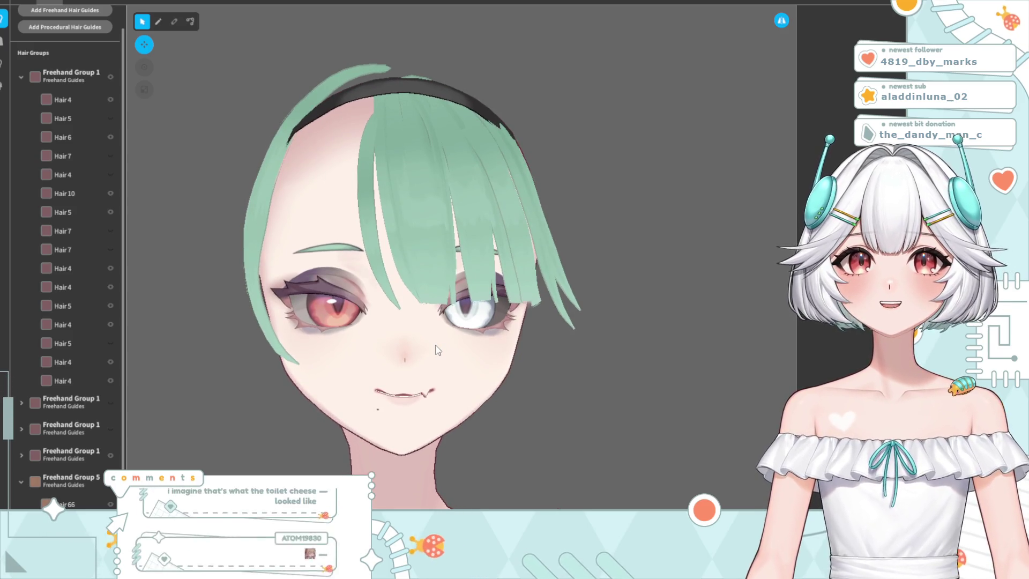
mouse_move(435, 349)
right_down()
mouse_move(448, 342)
mouse_move(418, 332)
right_up()
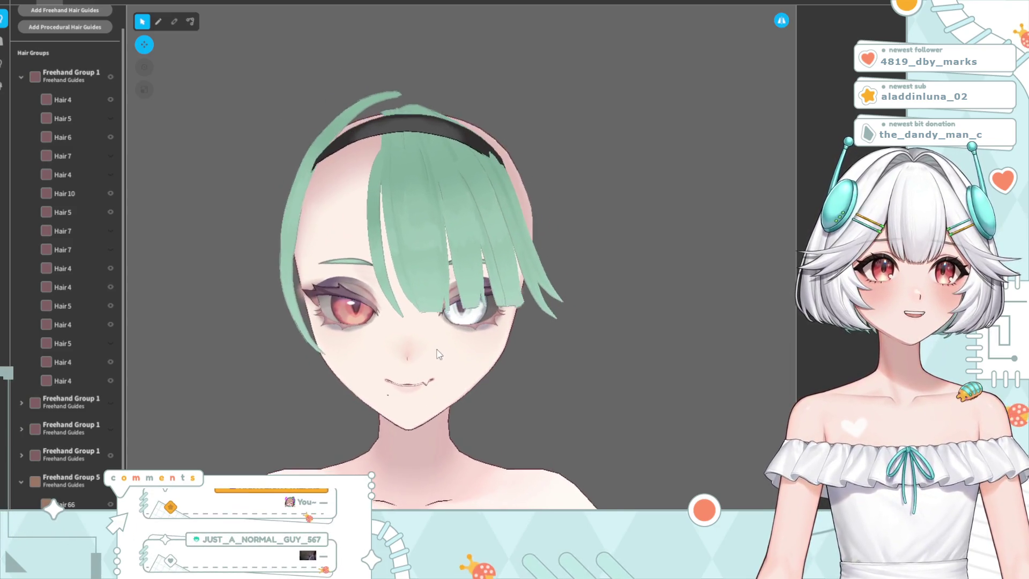
scroll(418, 331, up, 5)
mouse_move(378, 275)
right_down()
mouse_move(385, 346)
mouse_move(395, 342)
mouse_move(394, 314)
right_up()
scroll(398, 313, down, 2)
scroll(398, 306, down, 1)
scroll(398, 305, down, 2)
scroll(392, 307, down, 1)
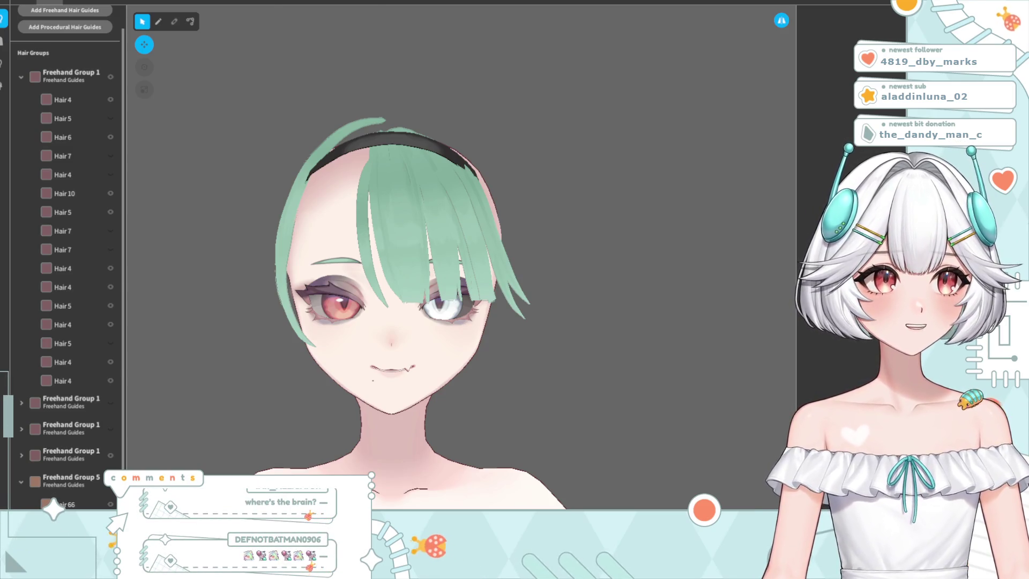
scroll(323, 313, up, 3)
Inspect the control points of bang strands Hair 5 and Hair 4 in turn
click(396, 290)
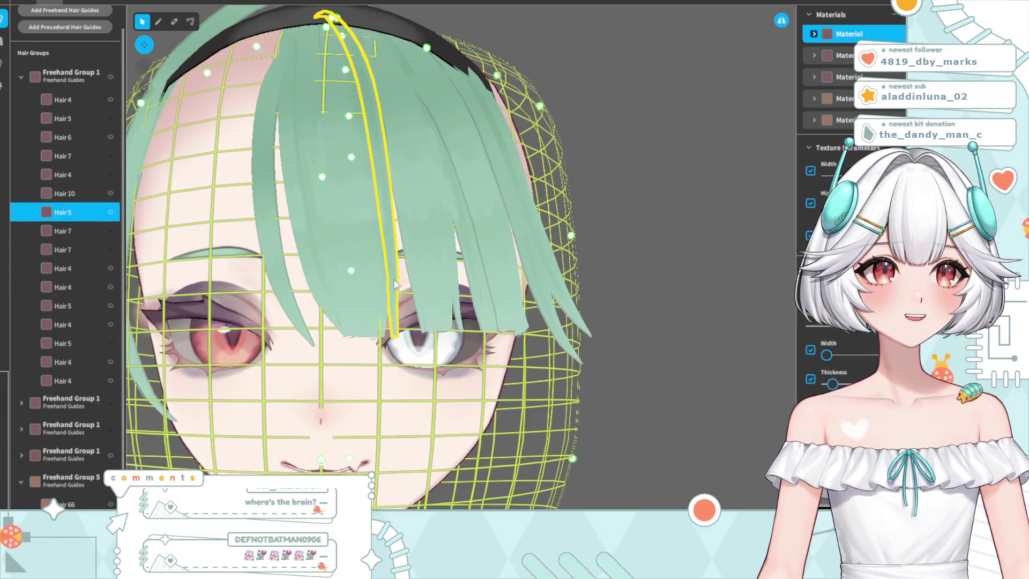
click(192, 20)
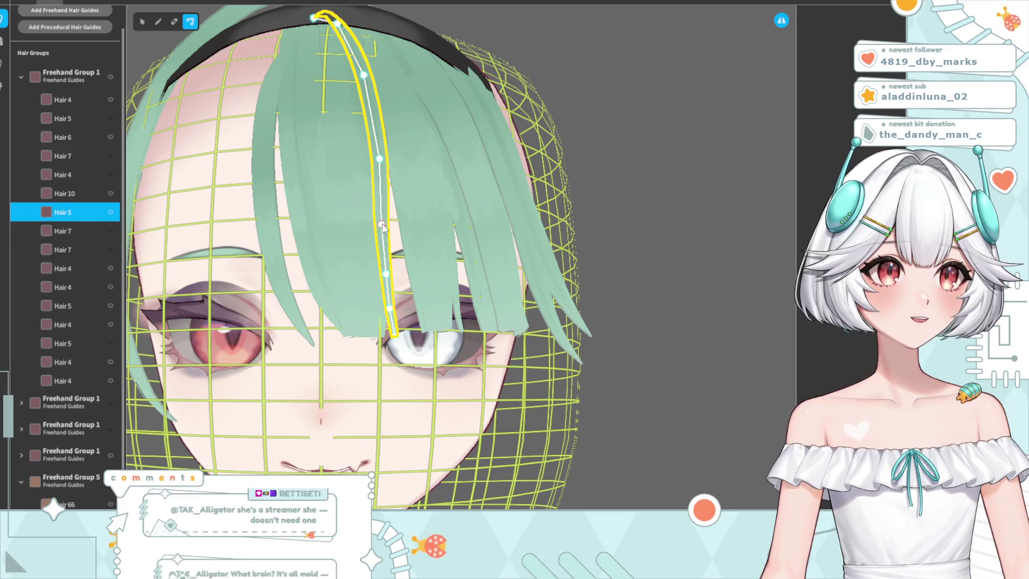
click(634, 168)
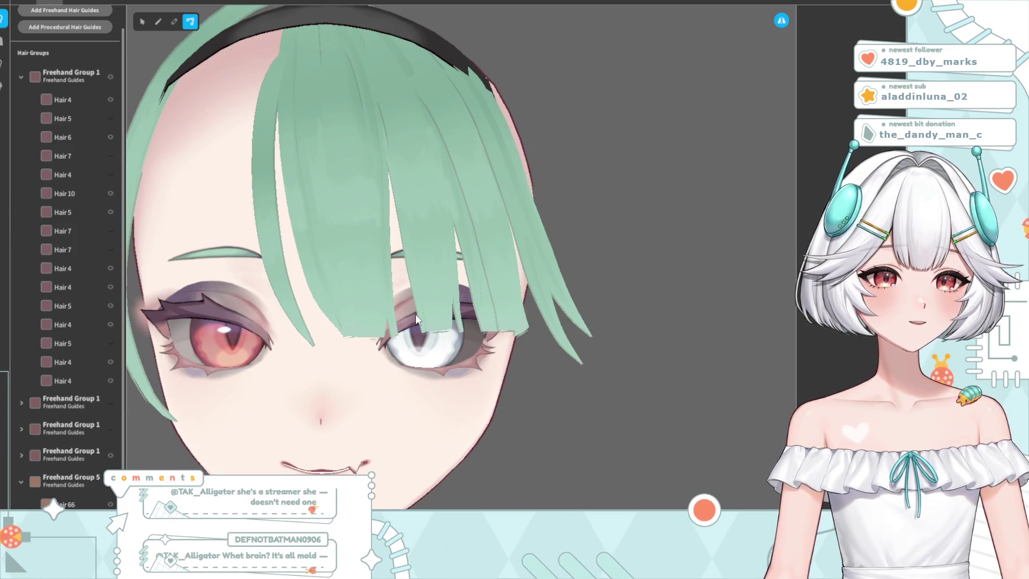
scroll(415, 315, down, 3)
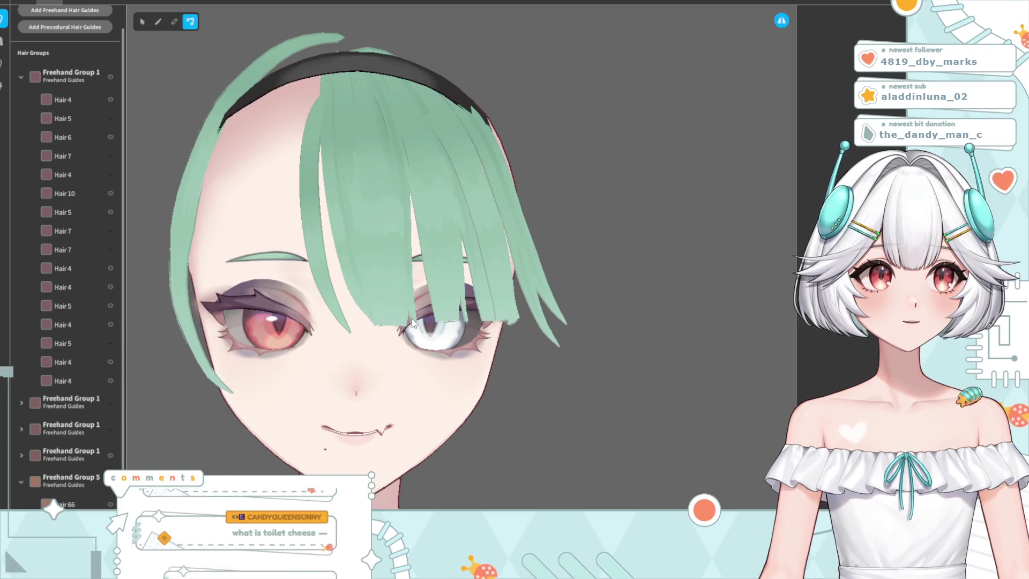
click(402, 321)
scroll(395, 331, up, 2)
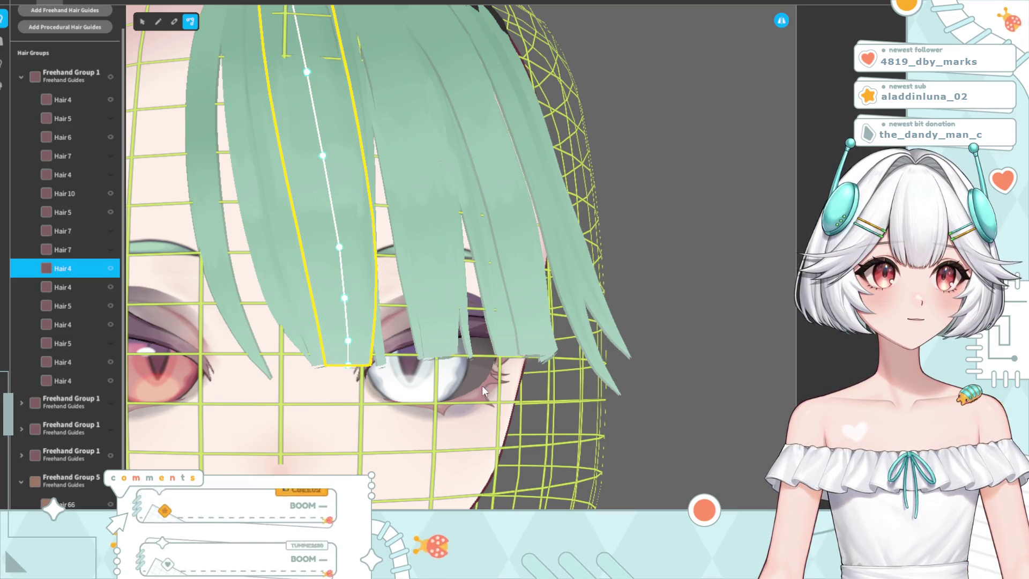
click(628, 295)
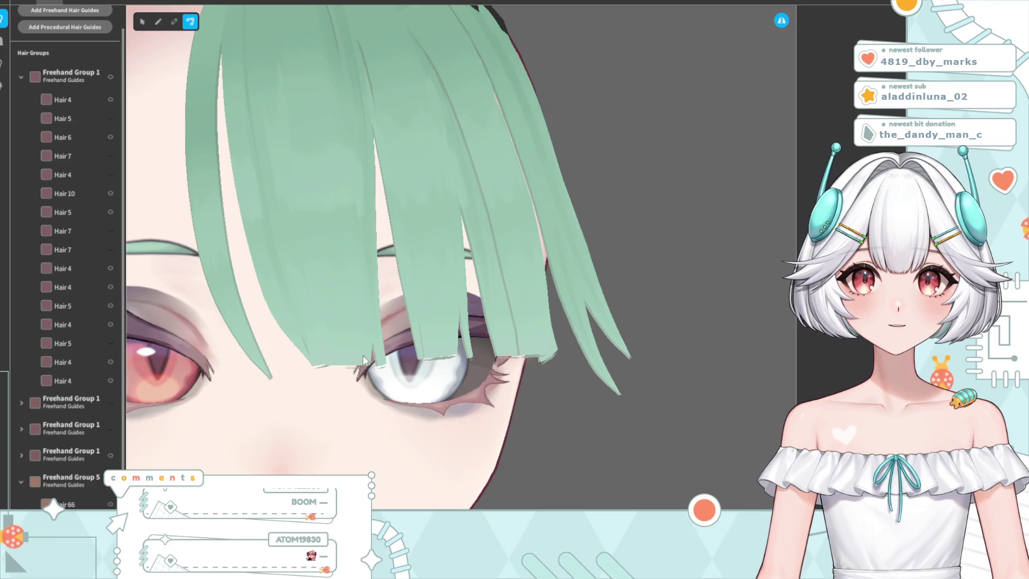
Shift the Hair 5 tip slightly right over the pale eye and review the face
click(378, 349)
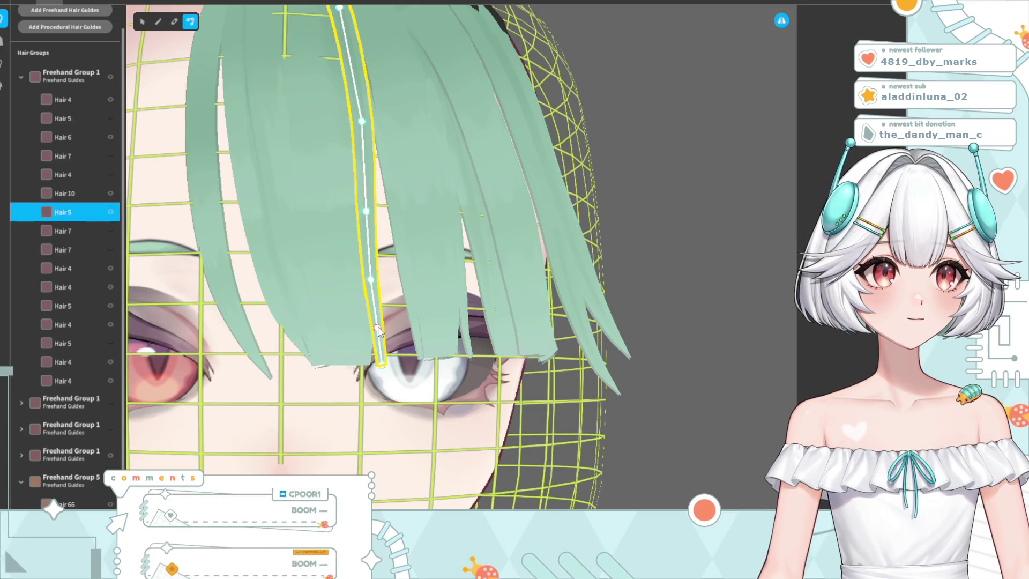
drag(381, 369, 389, 364)
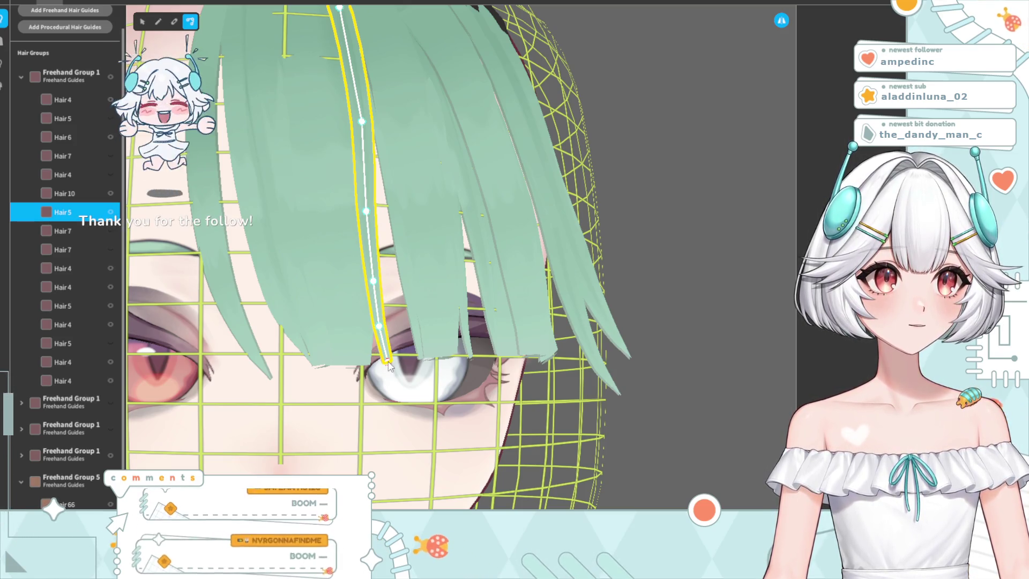
click(403, 352)
scroll(423, 374, down, 3)
right_drag(424, 375, 416, 359)
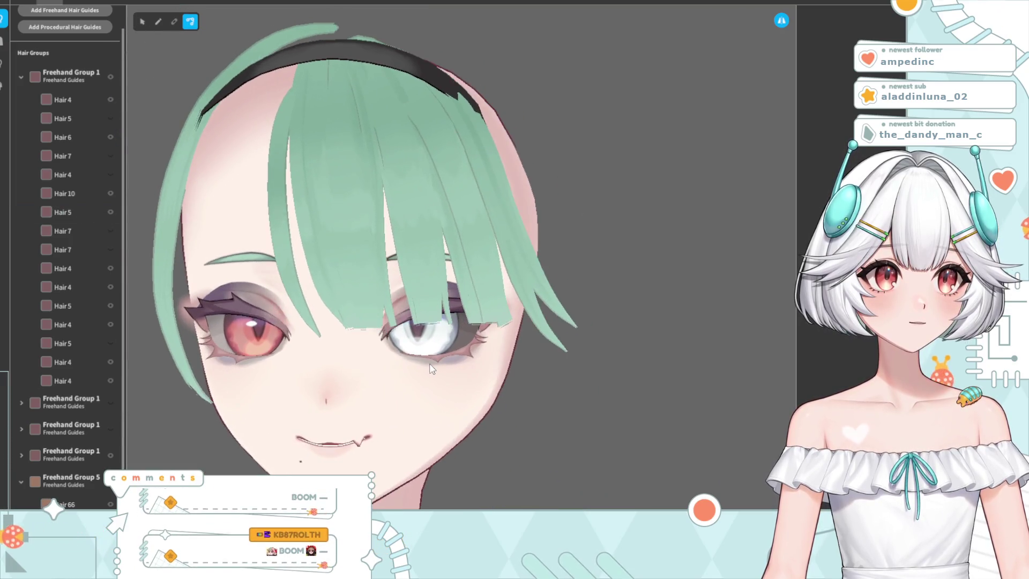
scroll(416, 360, up, 3)
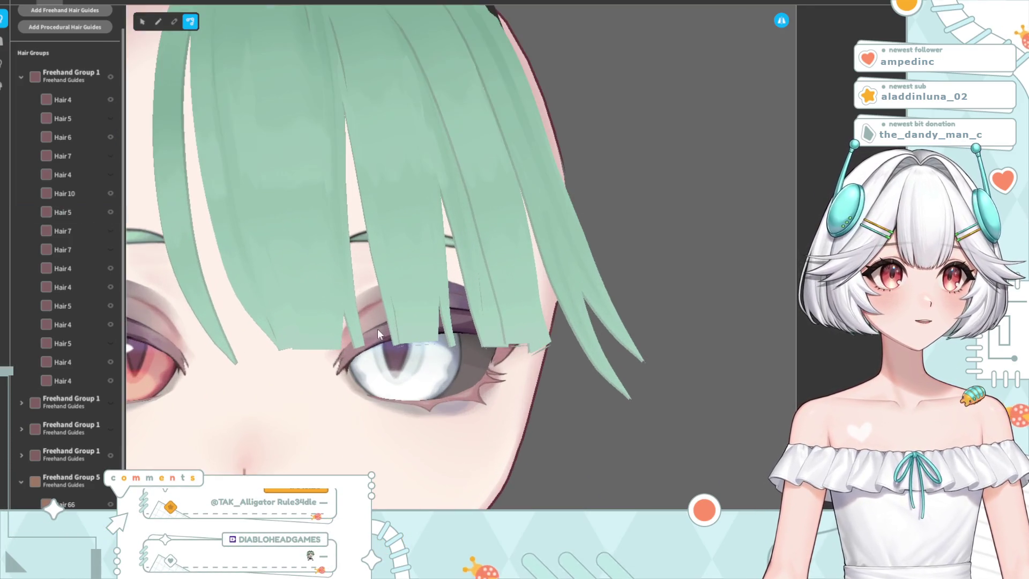
click(355, 322)
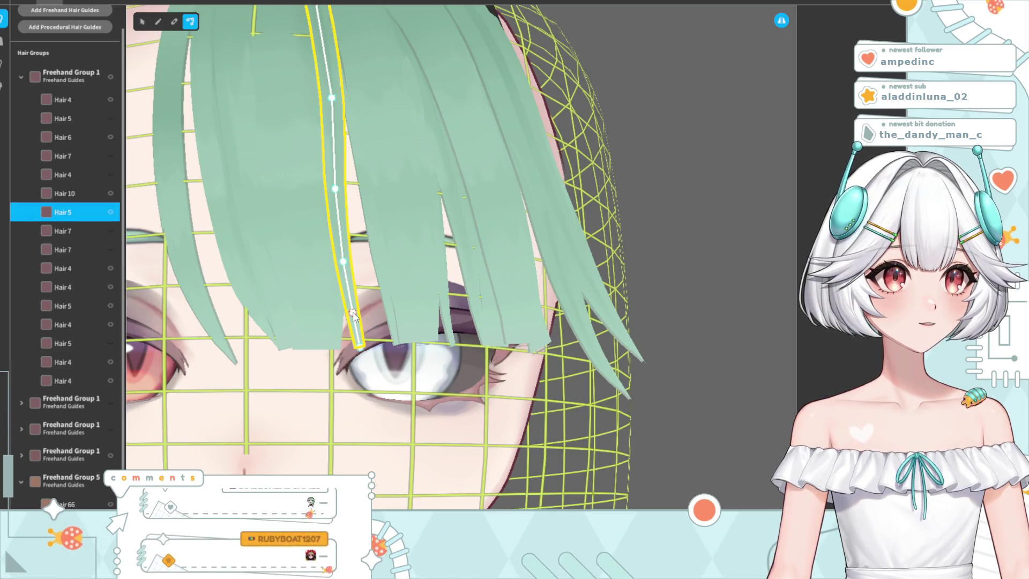
click(773, 199)
scroll(344, 407, down, 3)
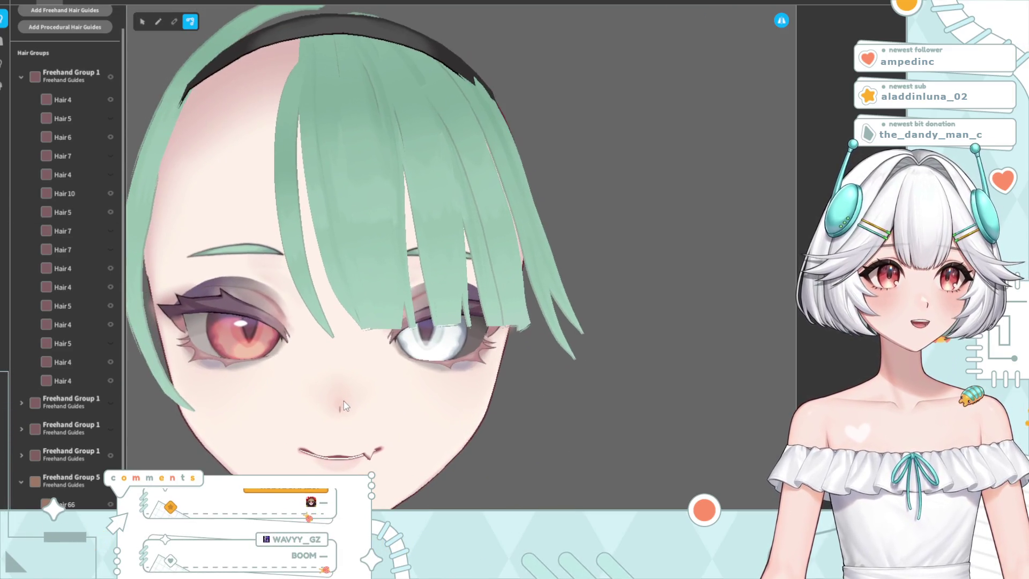
scroll(344, 394, down, 3)
right_drag(332, 401, 339, 404)
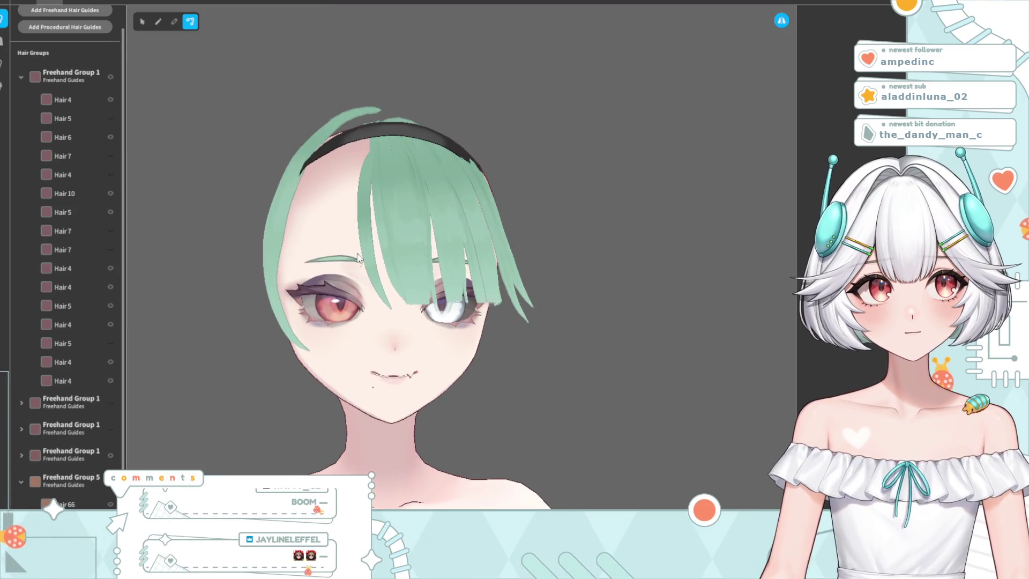
right_drag(372, 196, 347, 212)
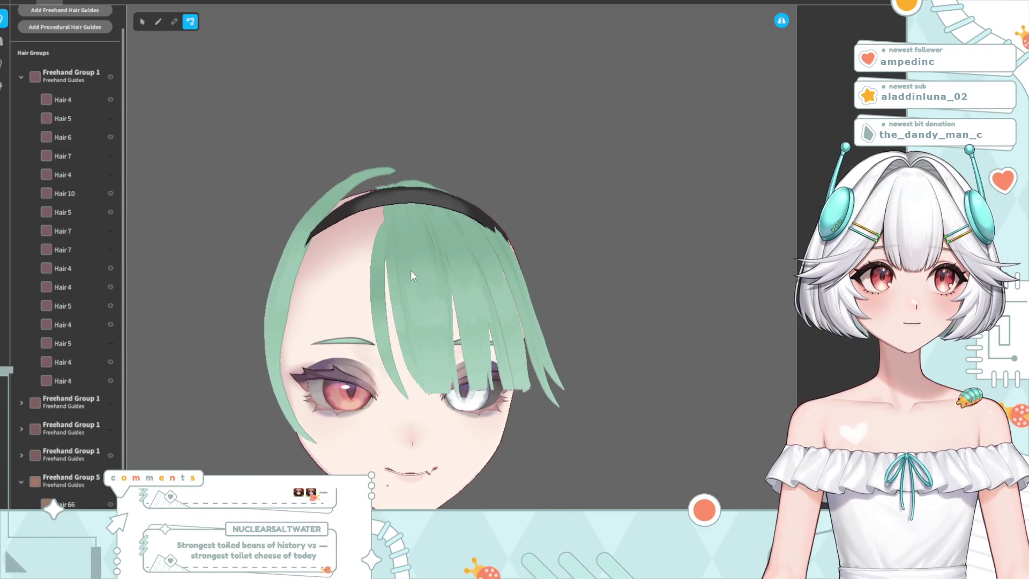
scroll(372, 284, up, 1)
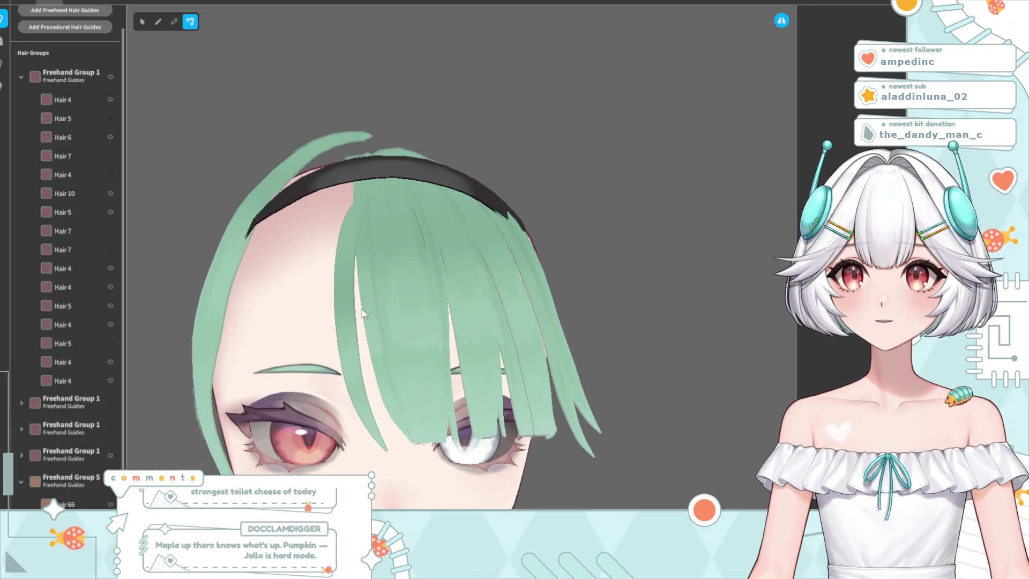
scroll(371, 292, up, 2)
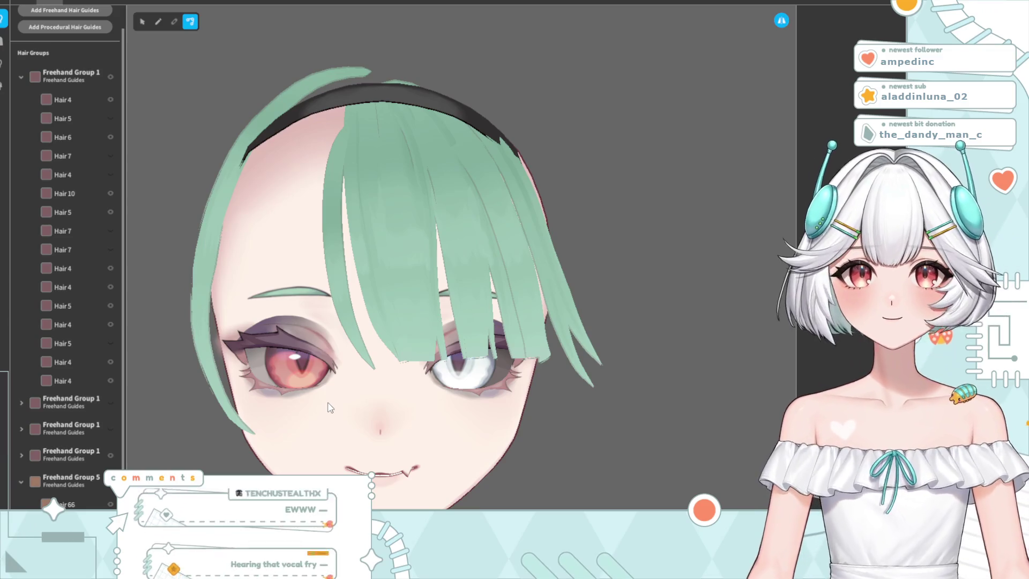
Add a new procedural hair guide group over the head
right_drag(324, 394, 350, 385)
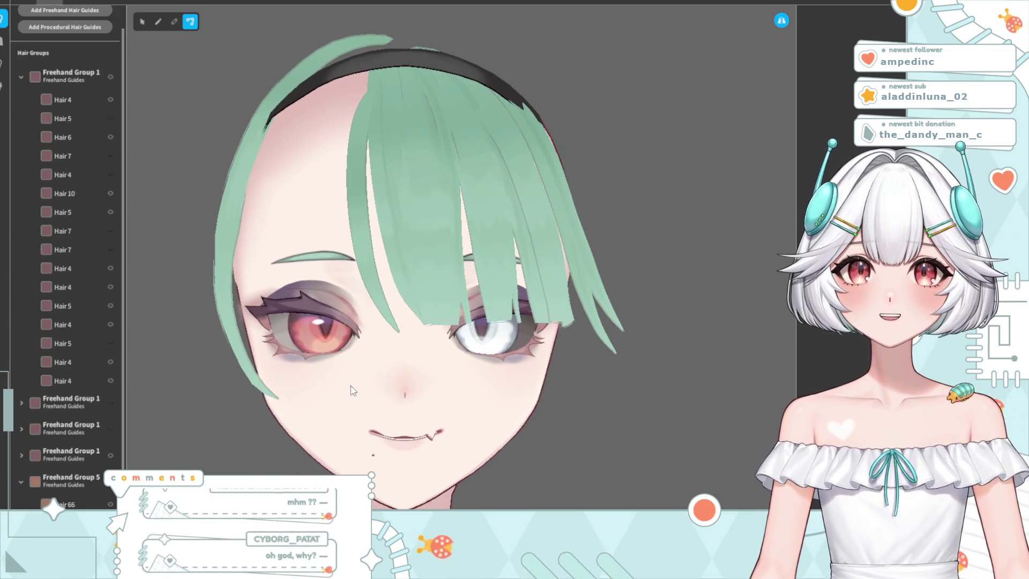
right_drag(352, 350, 350, 340)
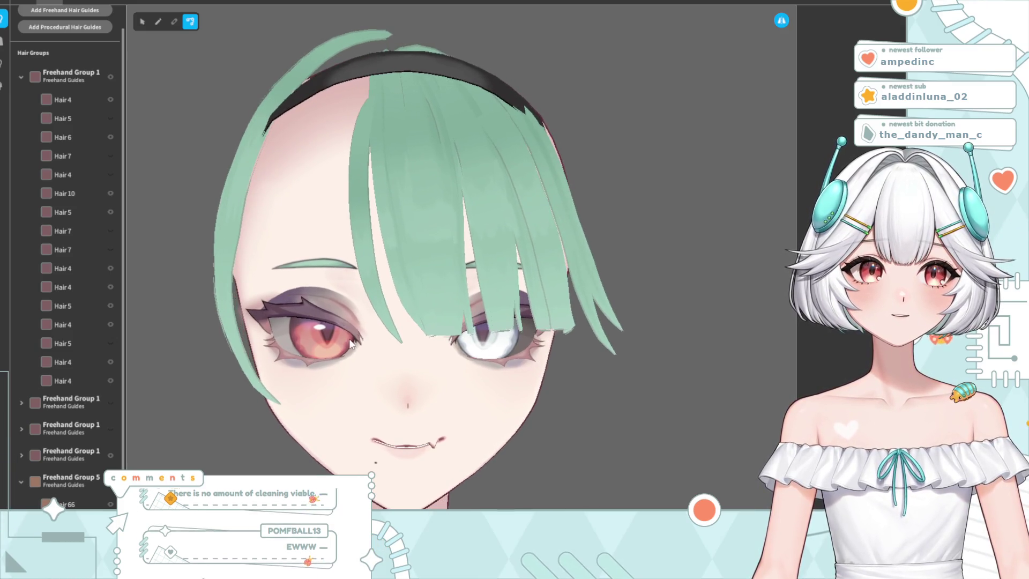
scroll(390, 258, down, 2)
right_drag(379, 251, 379, 261)
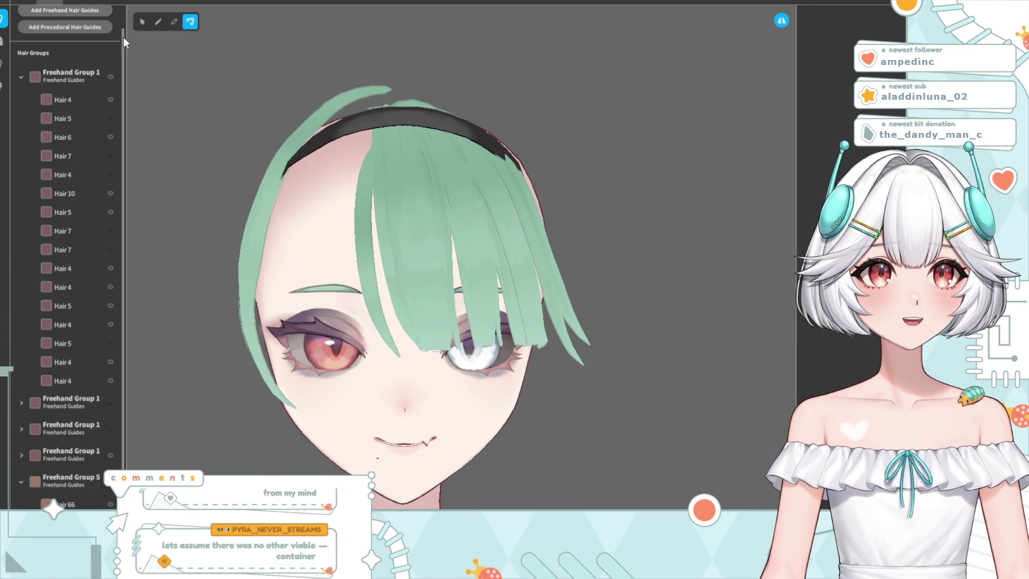
scroll(68, 156, up, 1)
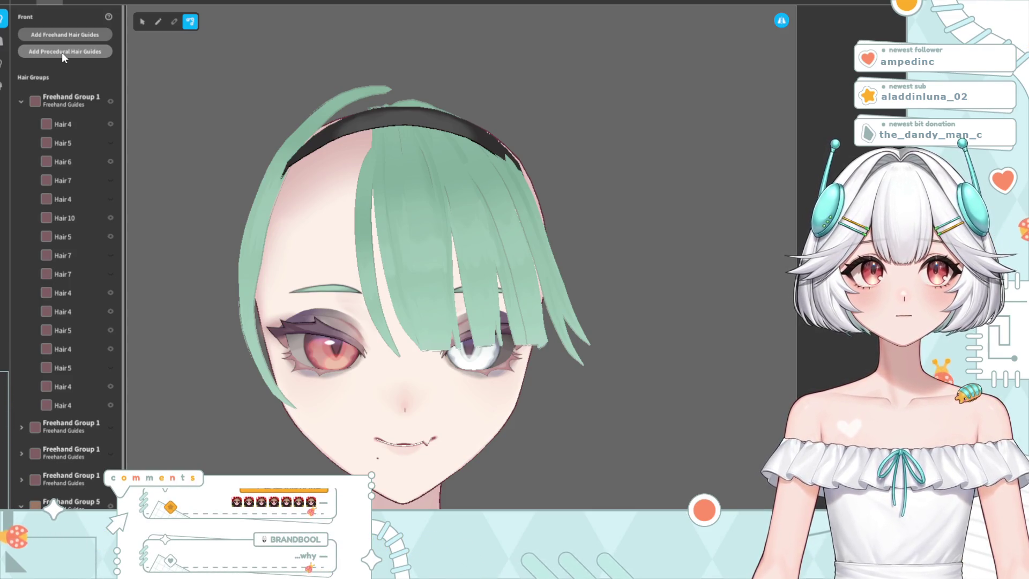
click(61, 52)
Pick the new group in the Hair Groups list and turn the head to view its hair
mouse_move(479, 252)
right_down()
mouse_move(424, 296)
mouse_move(437, 292)
mouse_move(451, 337)
mouse_move(402, 319)
mouse_move(409, 288)
right_up()
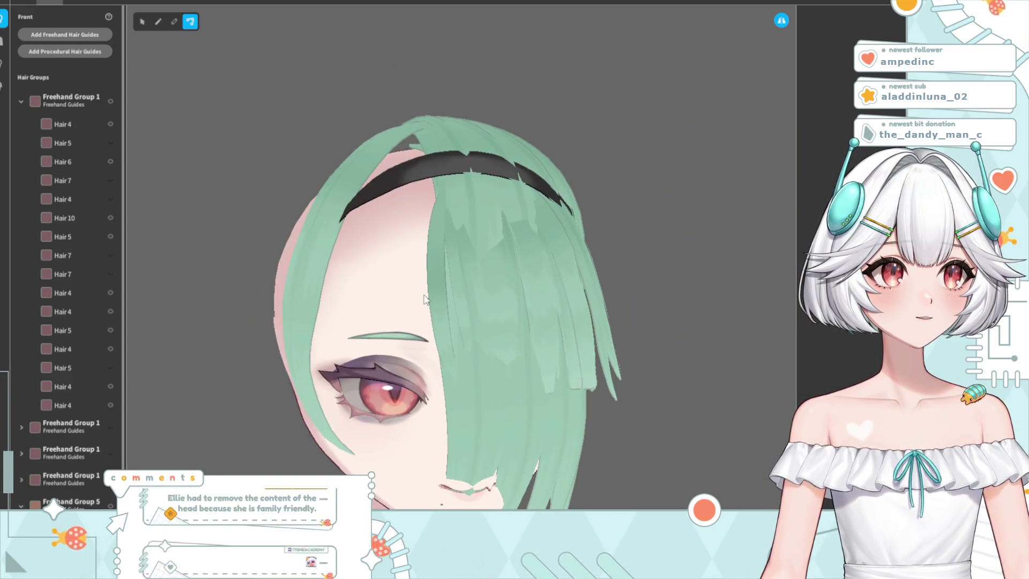
scroll(49, 433, down, 1)
click(66, 435)
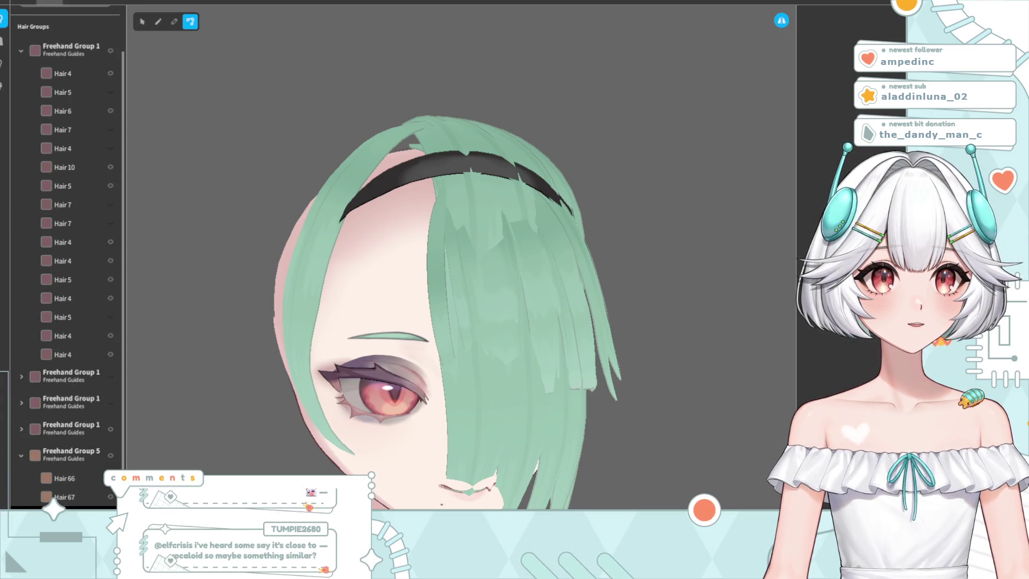
right_drag(510, 266, 300, 165)
Pull the left guide points outward and tuck the side edge closer, checking the side view
click(143, 23)
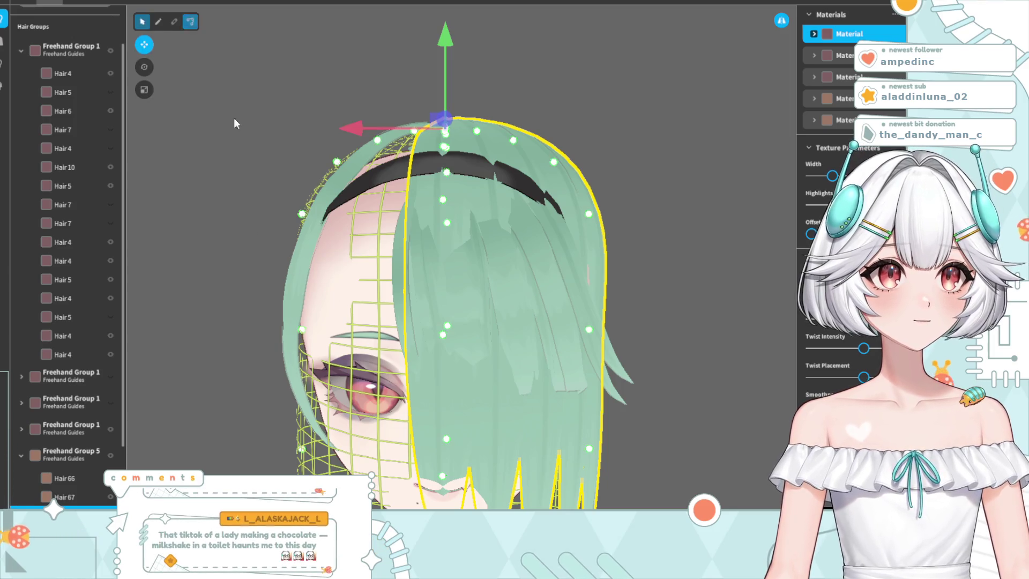
mouse_move(336, 291)
right_down()
mouse_move(288, 330)
mouse_move(275, 324)
right_up()
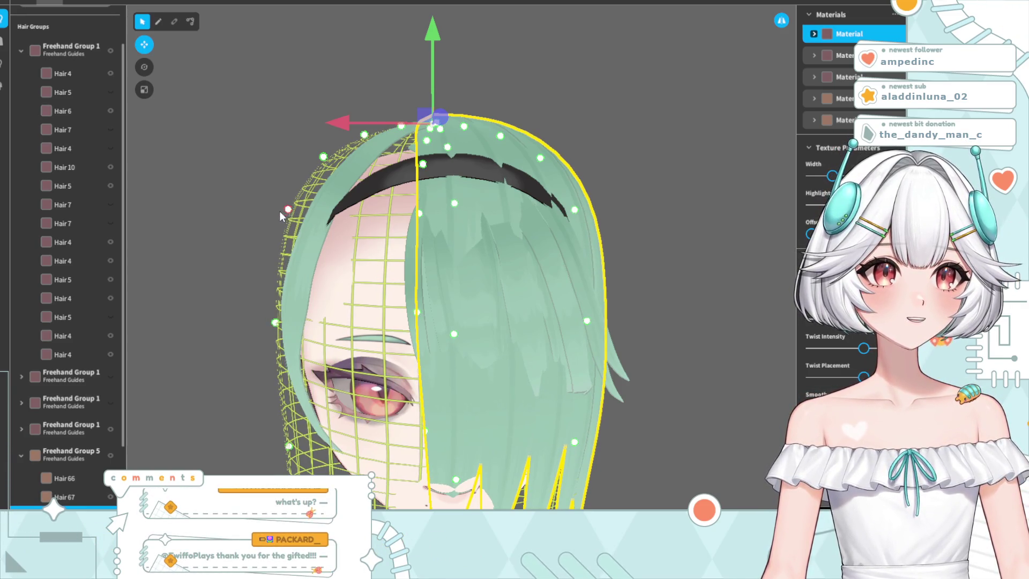
mouse_move(280, 218)
right_down()
mouse_move(409, 291)
mouse_move(593, 302)
mouse_move(569, 320)
mouse_move(515, 317)
right_up()
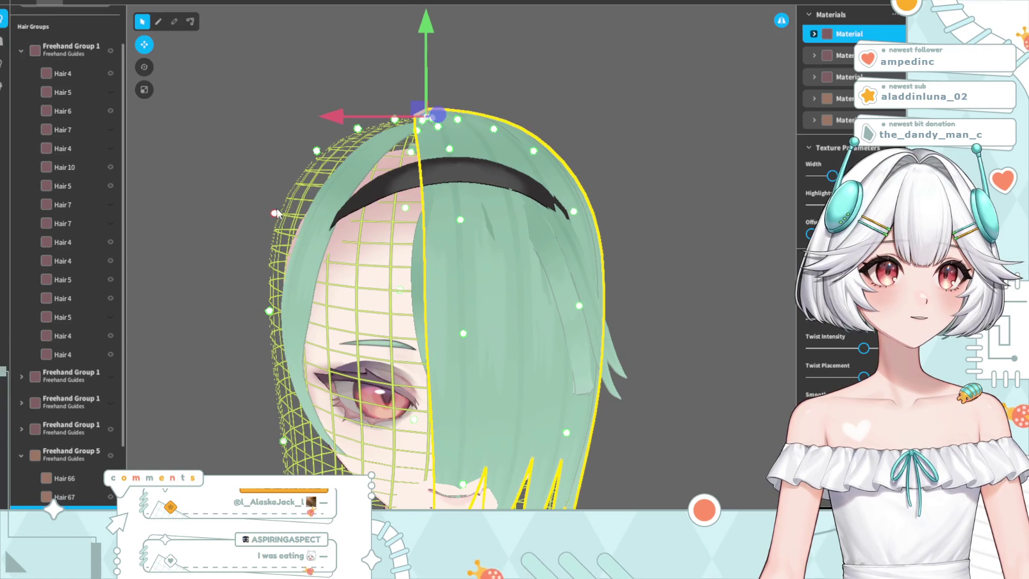
drag(269, 213, 272, 213)
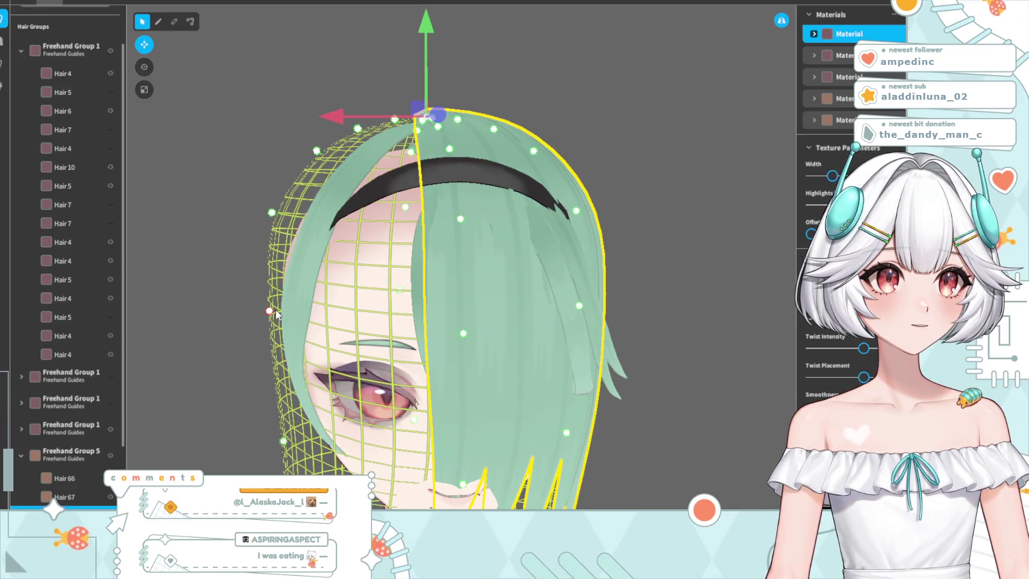
drag(276, 311, 266, 309)
mouse_move(363, 301)
right_down()
mouse_move(409, 295)
mouse_move(600, 199)
right_up()
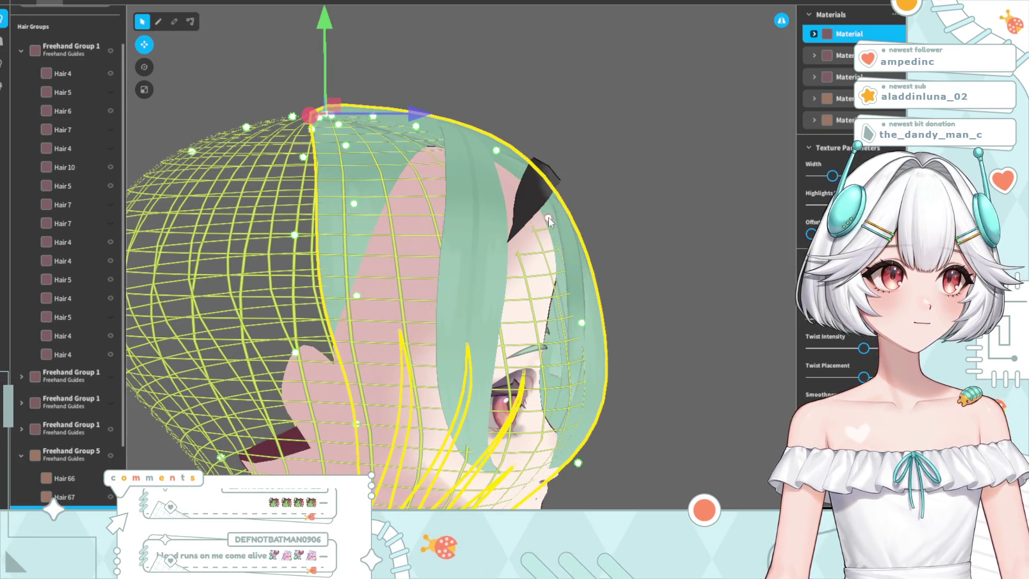
drag(567, 324, 565, 323)
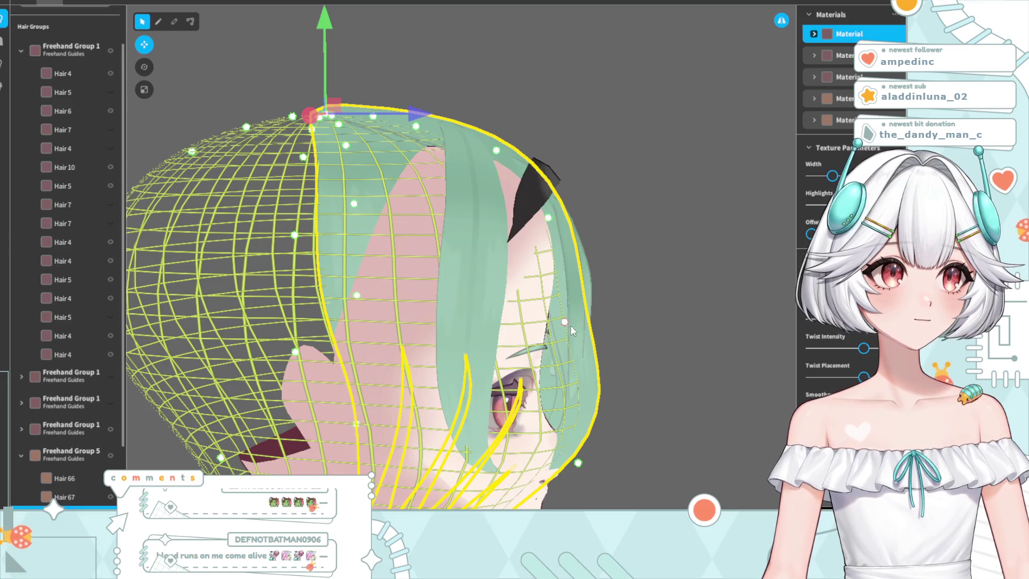
Push the left and top-left guide points further outward and review from a raised side angle
right_drag(570, 322, 516, 325)
drag(279, 220, 270, 221)
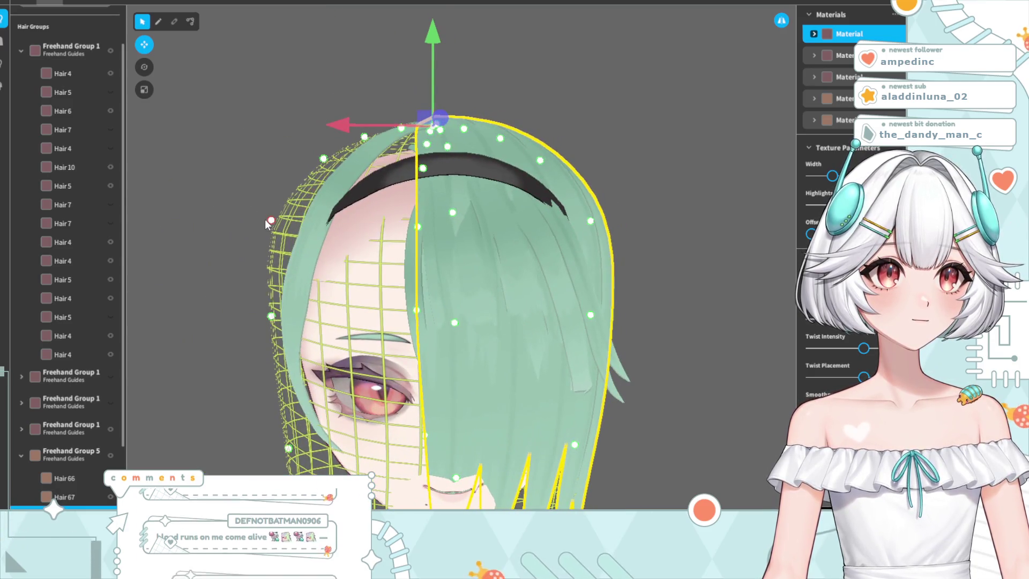
drag(323, 159, 317, 160)
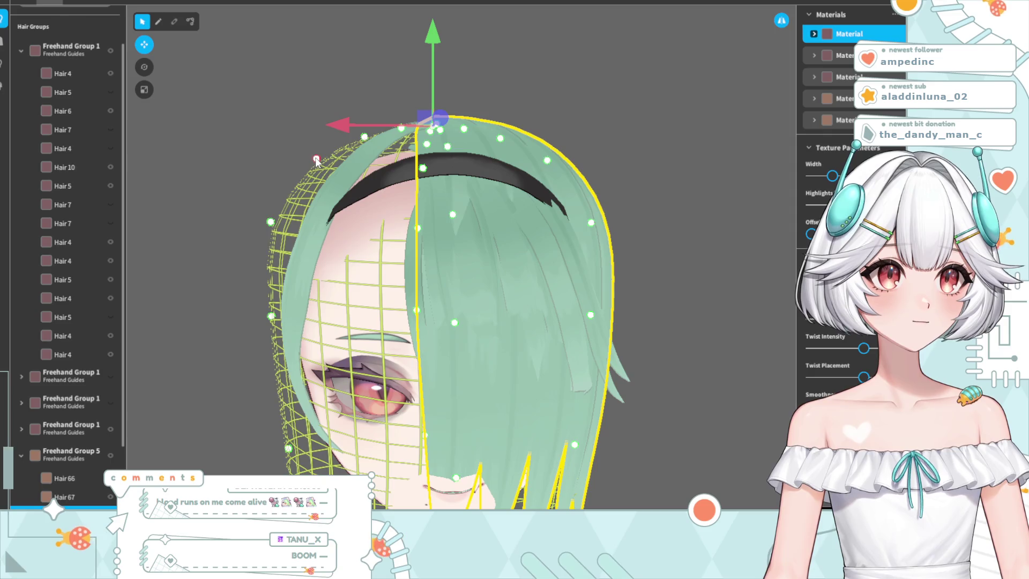
right_drag(412, 236, 461, 272)
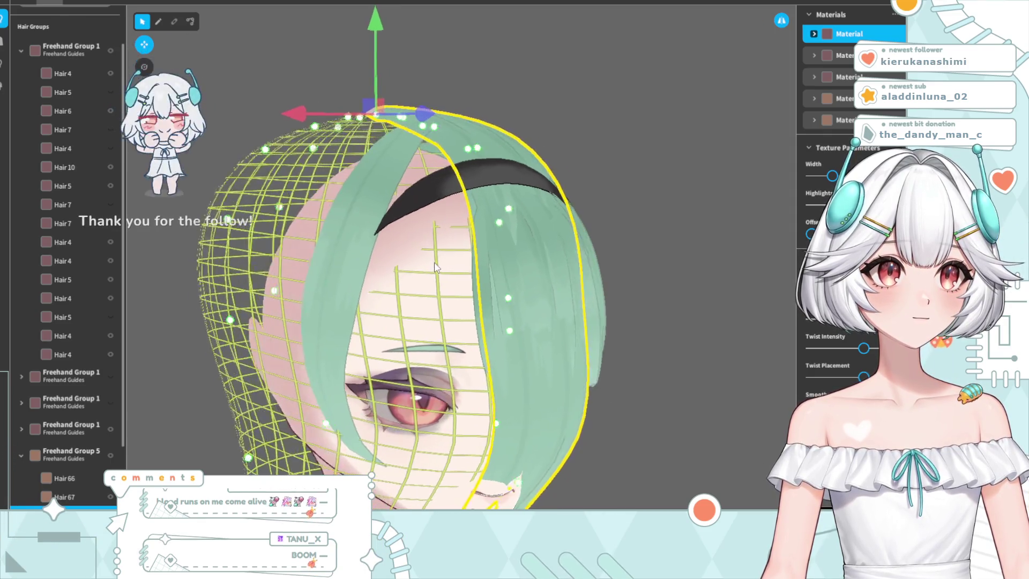
mouse_move(493, 267)
right_down()
mouse_move(503, 298)
mouse_move(480, 301)
mouse_move(489, 290)
right_up()
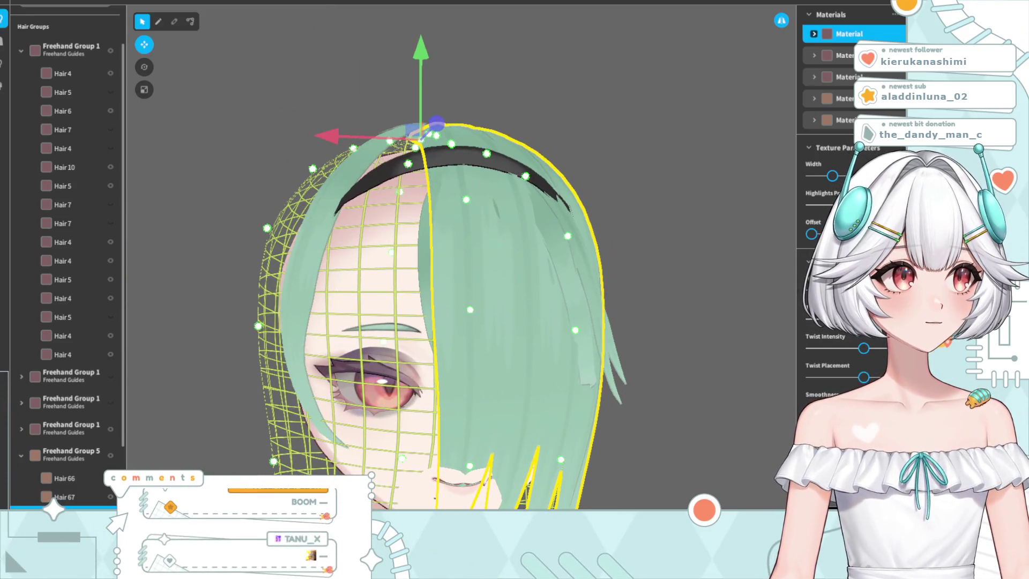
scroll(844, 241, down, 2)
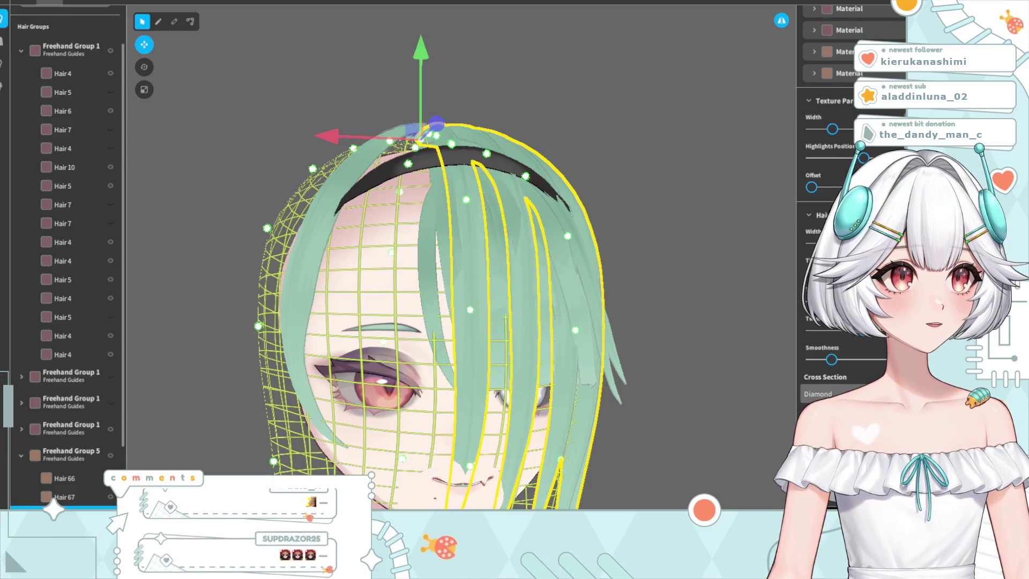
scroll(844, 241, down, 3)
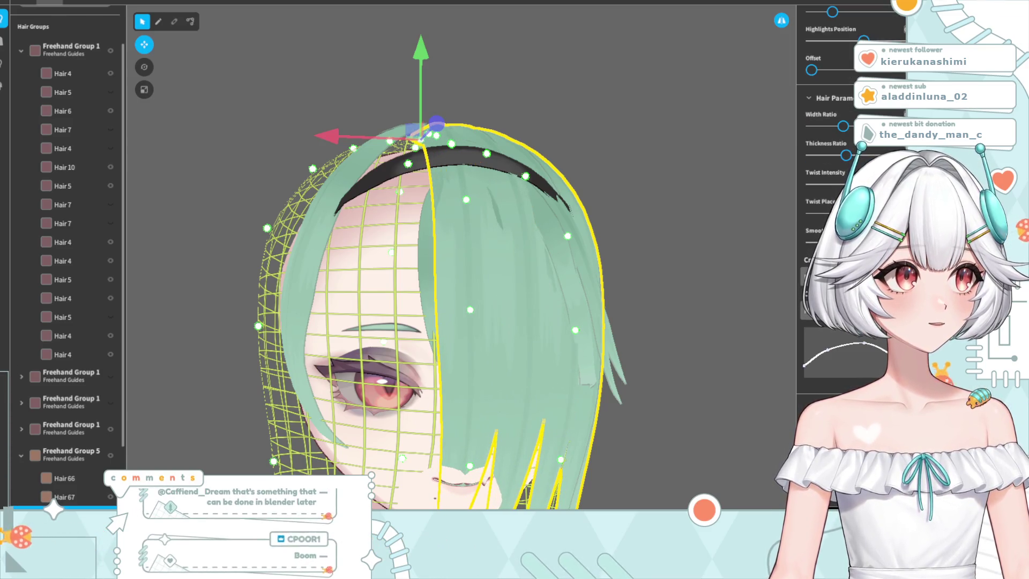
scroll(844, 242, up, 1)
scroll(844, 241, up, 1)
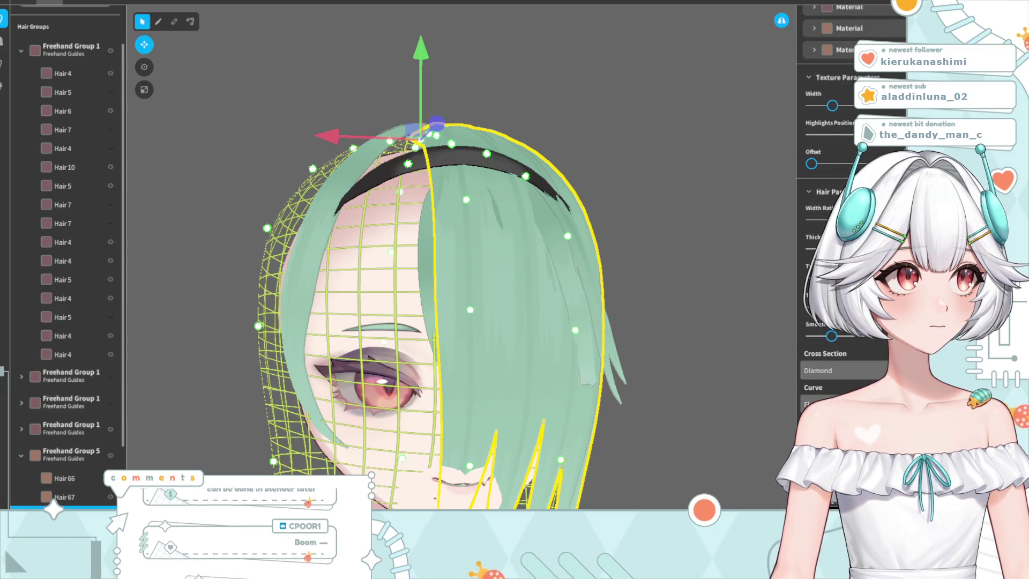
scroll(872, 345, down, 5)
scroll(872, 344, down, 5)
scroll(871, 344, down, 5)
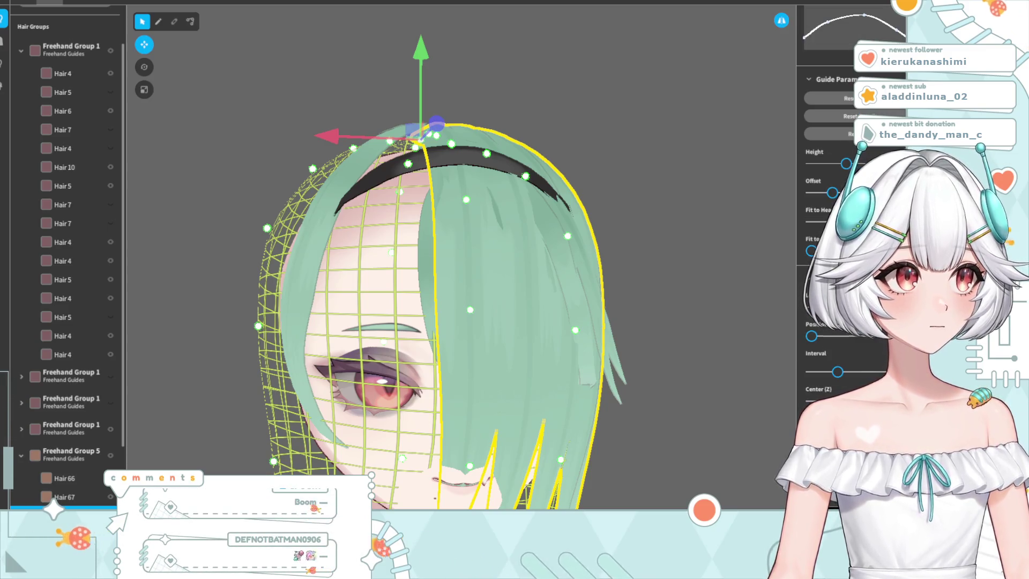
scroll(852, 241, down, 2)
Set Fit to Head (X) to zero, change the Hairline, and shrink the guide to a small crown loop
drag(840, 161, 788, 151)
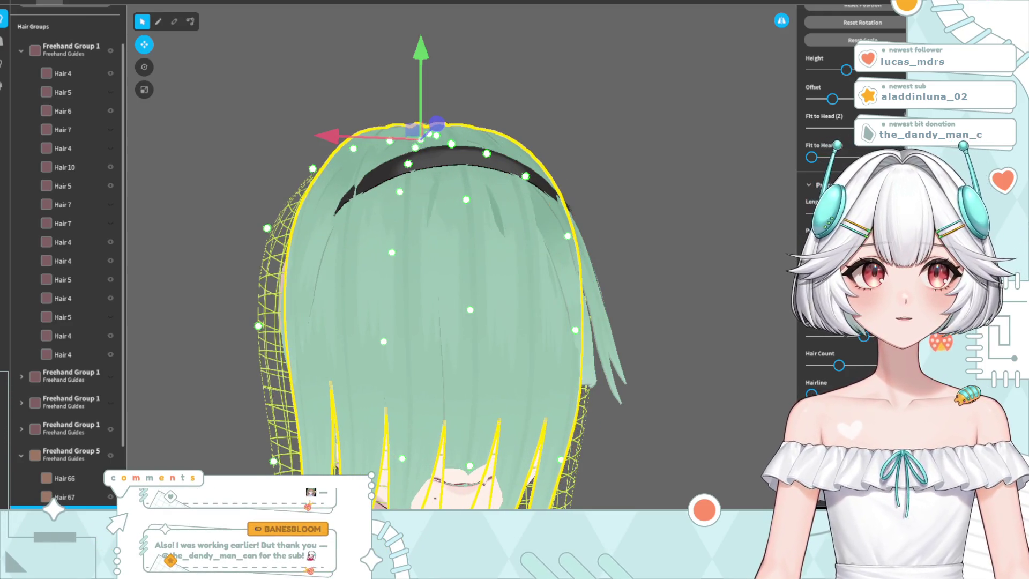
scroll(813, 216, down, 1)
scroll(814, 216, down, 1)
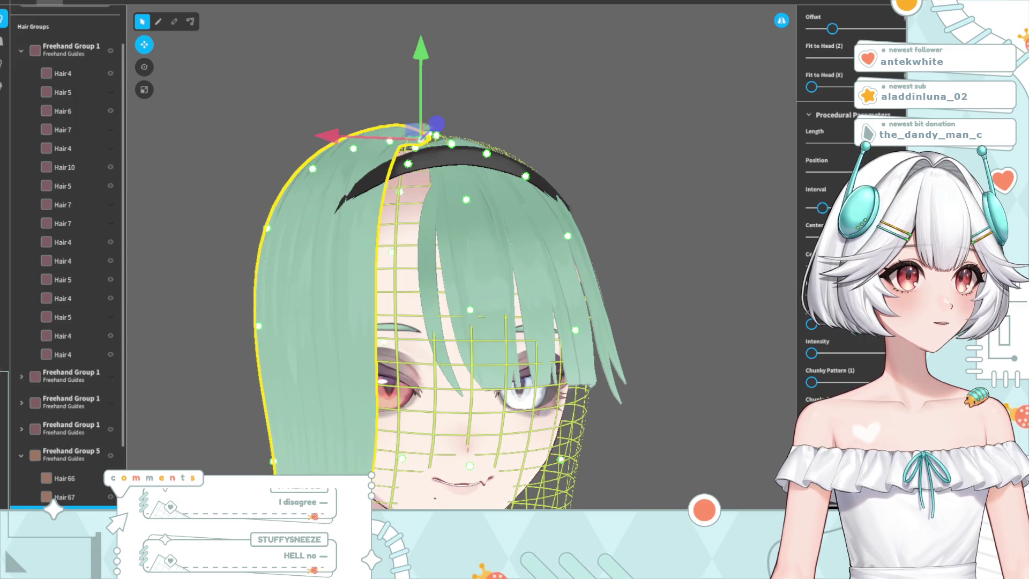
scroll(813, 215, up, 4)
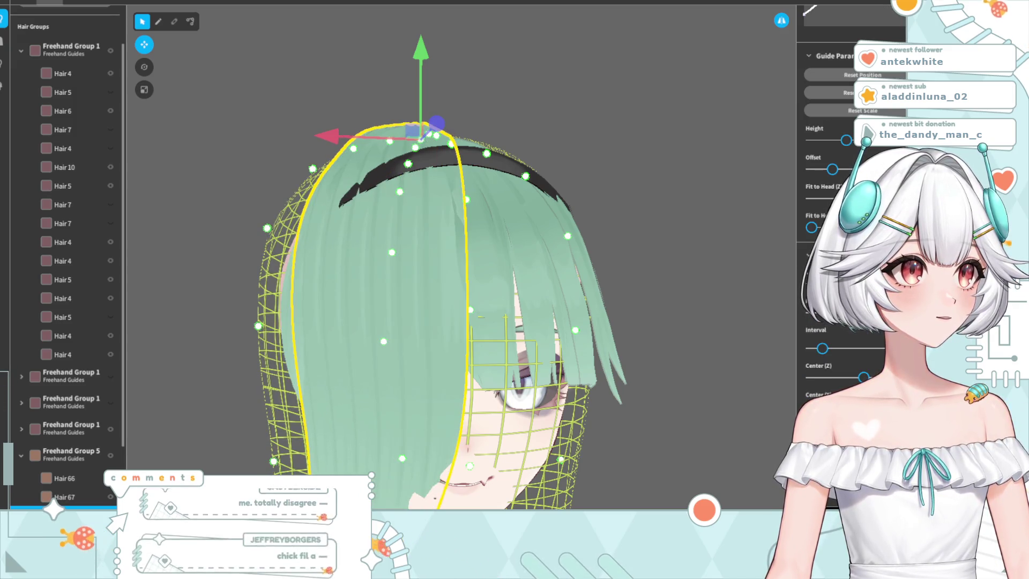
scroll(845, 241, down, 4)
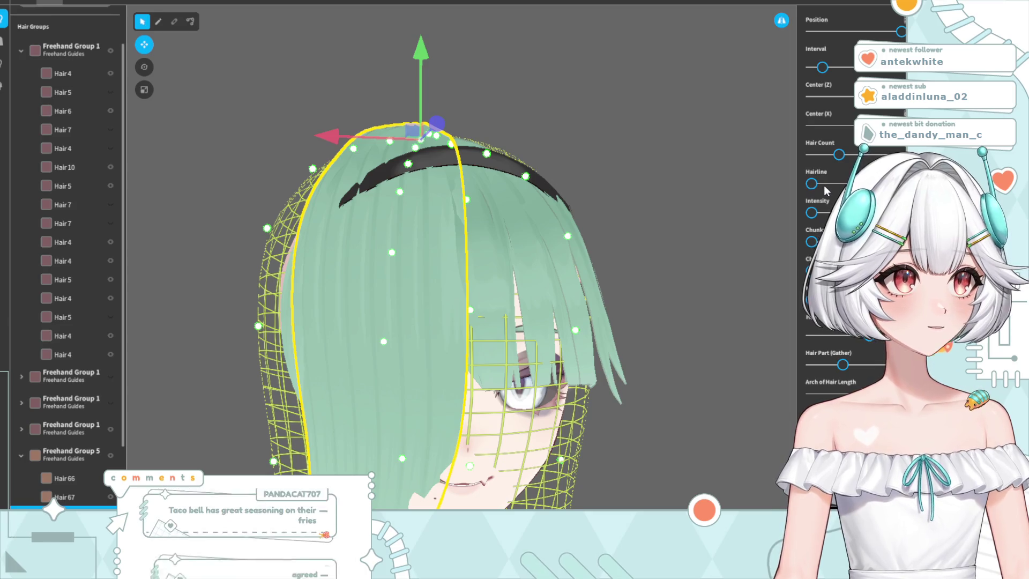
click(824, 184)
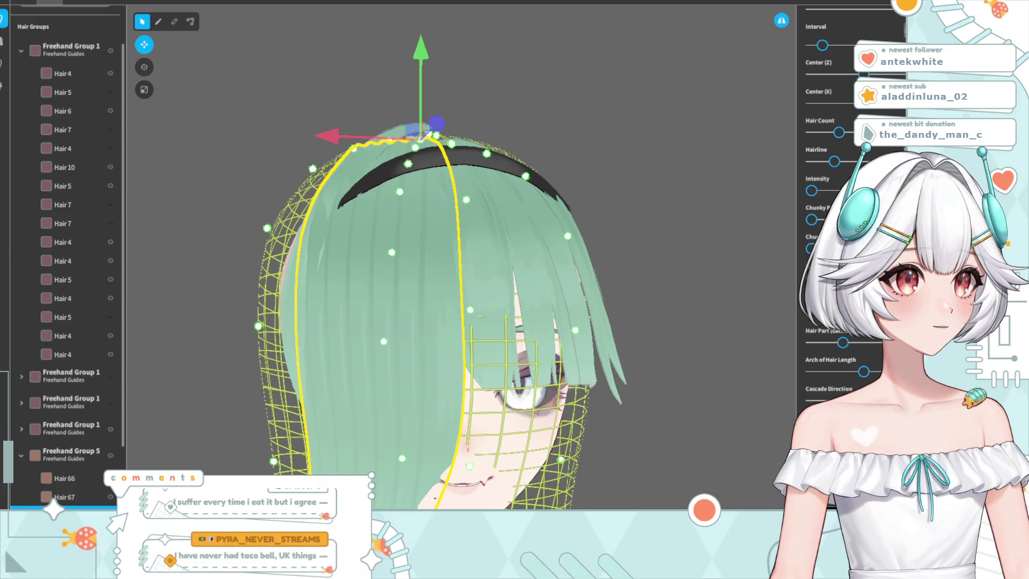
scroll(845, 201, up, 1)
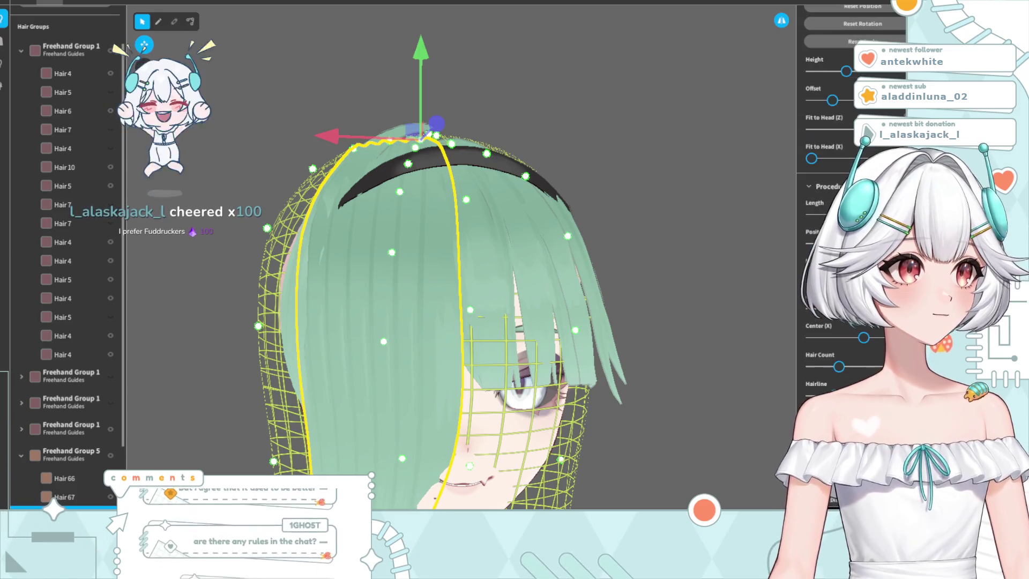
scroll(845, 242, down, 5)
drag(885, 400, 822, 397)
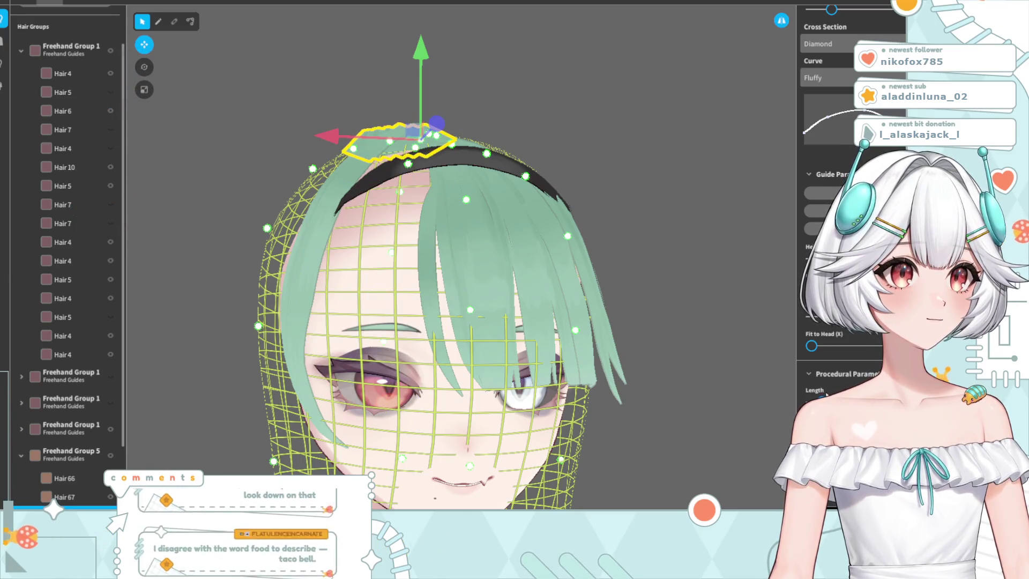
Enlarge the guide loop into a front bang, lower Arch of Hair Length, and preview without guides
drag(821, 396, 876, 397)
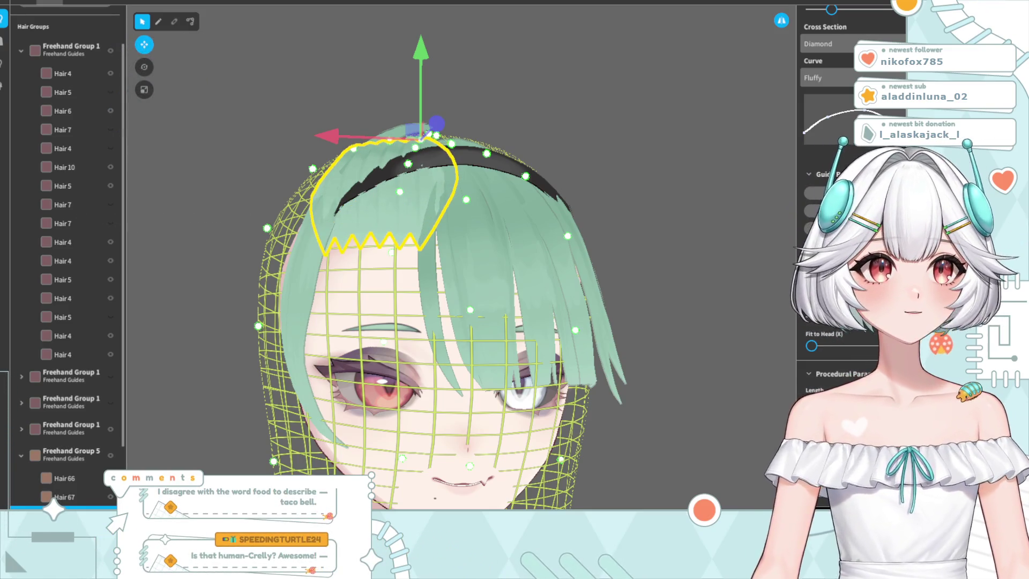
right_drag(520, 181, 466, 230)
scroll(873, 354, down, 3)
scroll(875, 378, down, 3)
scroll(839, 372, down, 3)
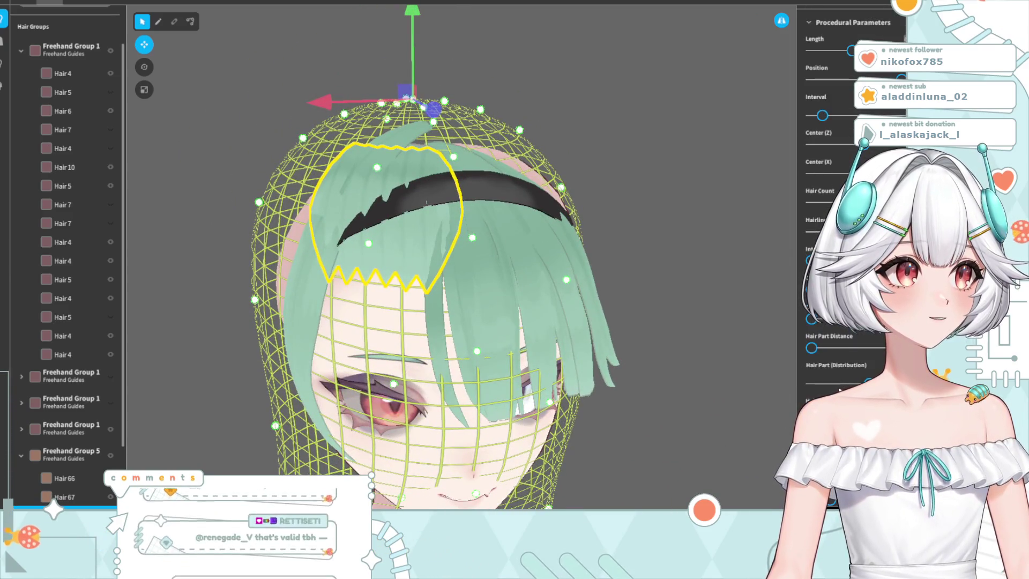
scroll(839, 373, down, 2)
mouse_move(865, 372)
mouse_down()
mouse_move(850, 371)
mouse_move(862, 372)
mouse_up()
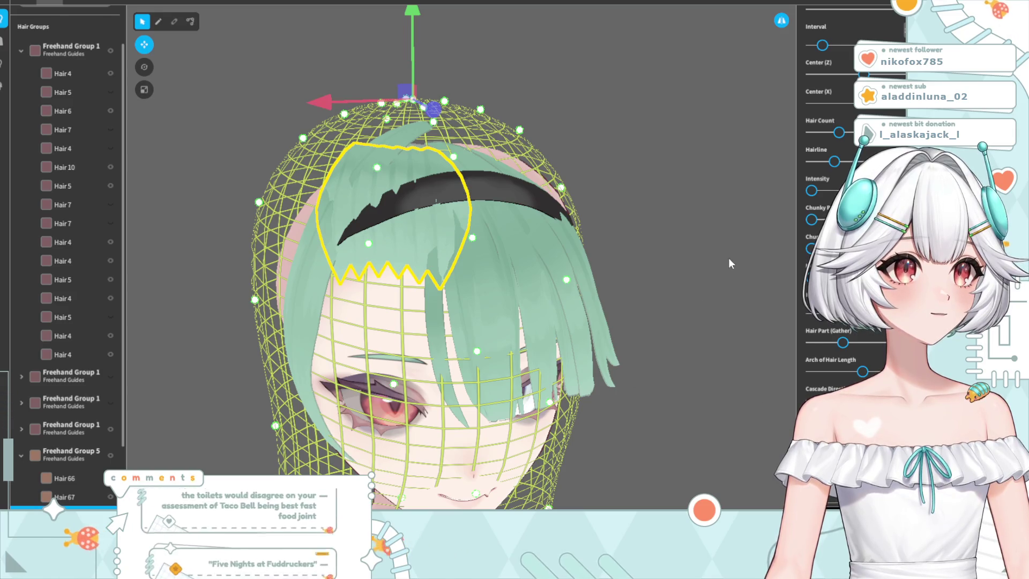
click(629, 290)
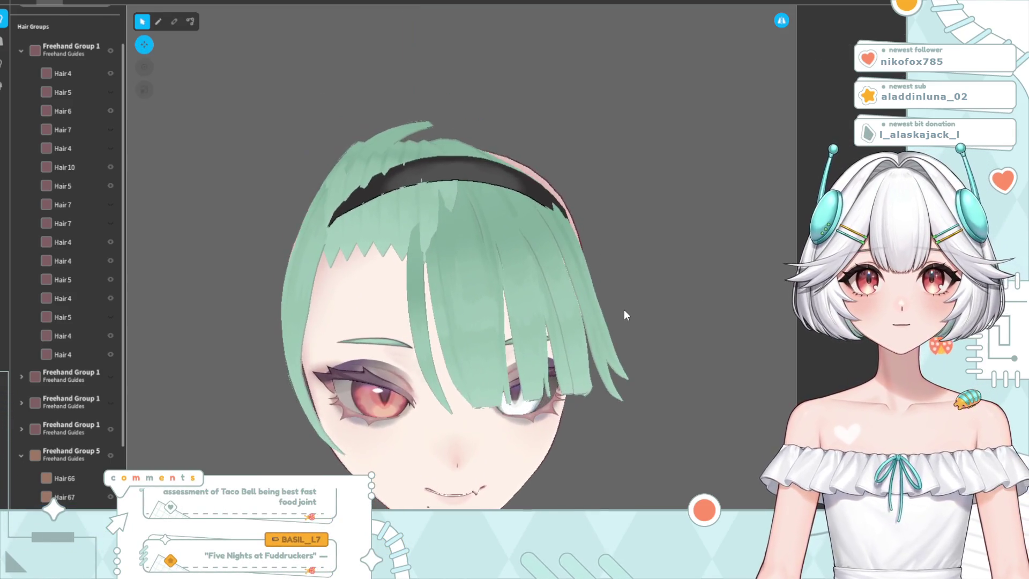
Select Freehand Group 5 in the hair list and bring up its options menu
click(71, 452)
right_click(55, 448)
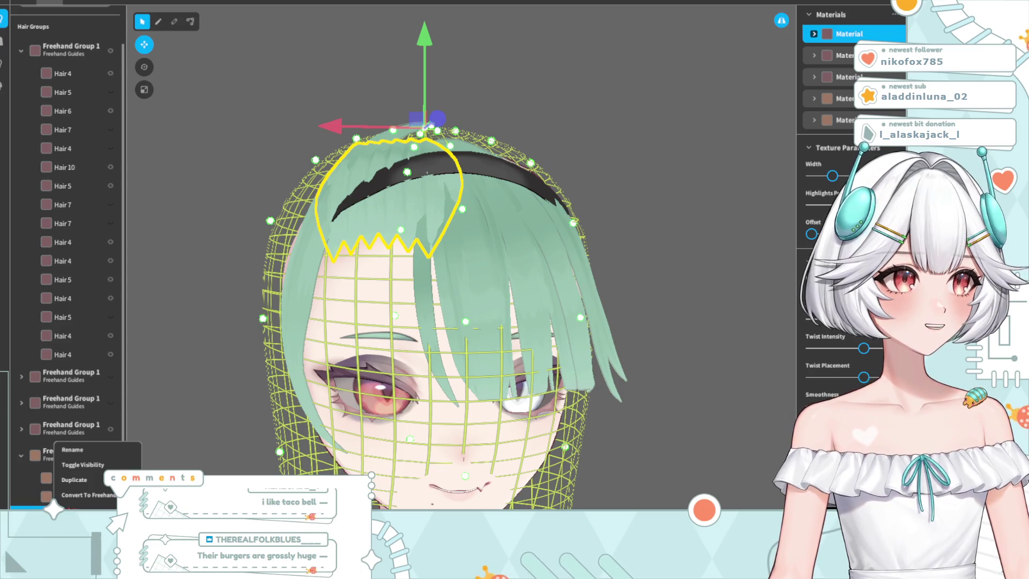
scroll(615, 231, down, 3)
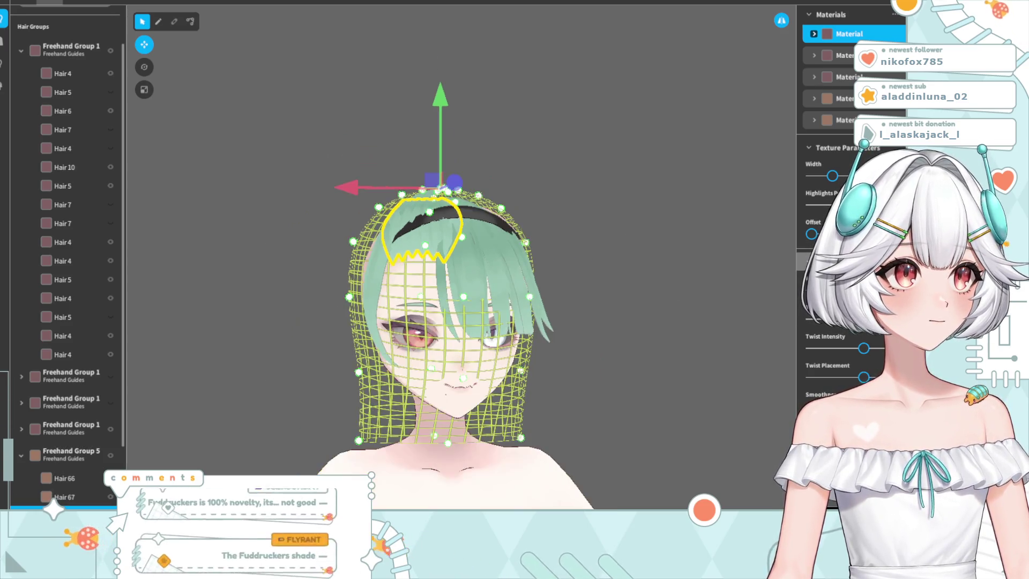
scroll(662, 295, up, 5)
scroll(812, 297, down, 3)
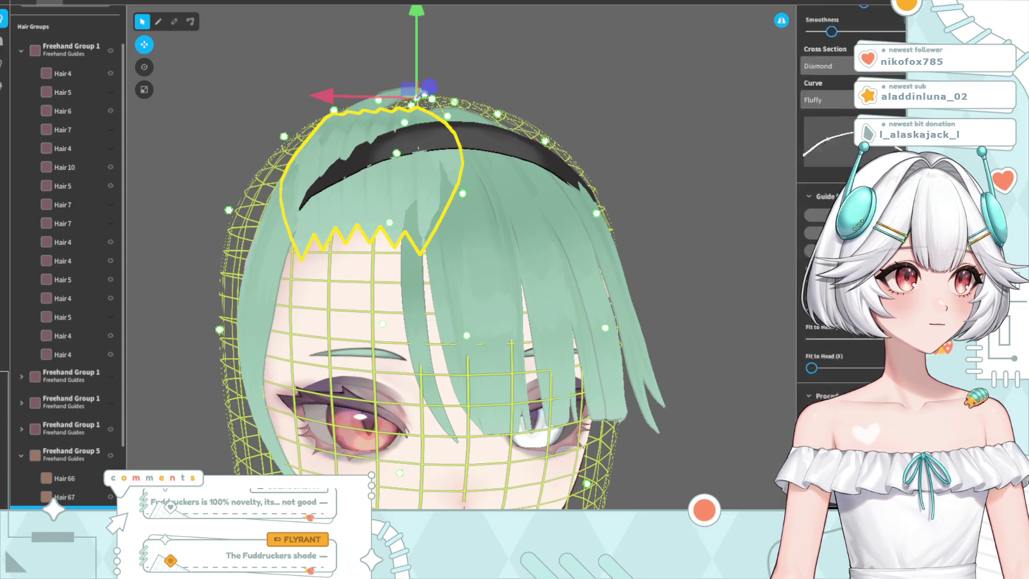
scroll(812, 298, down, 3)
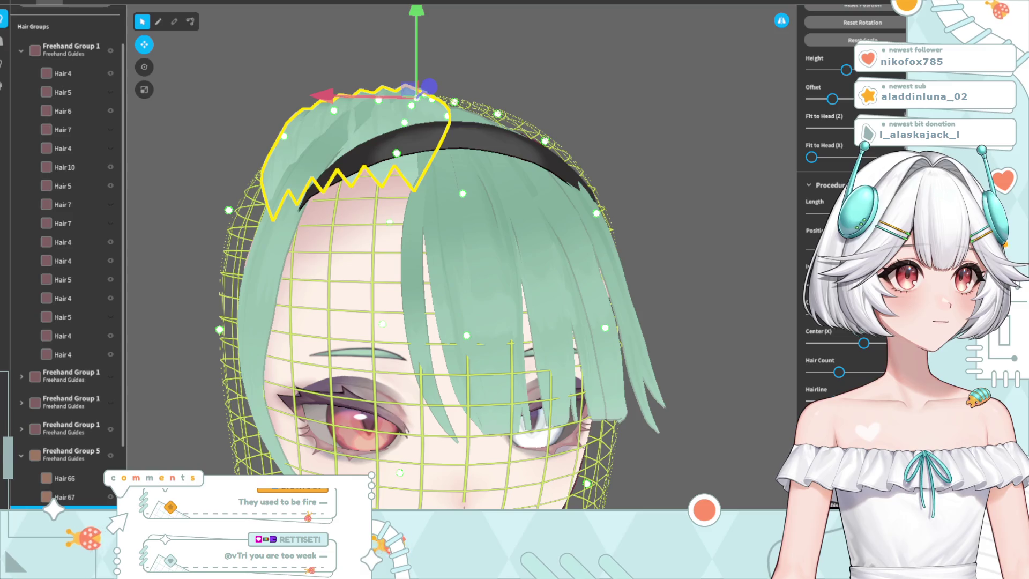
Shift the jagged bang up and left, nudge its centre, and flatten its top edge
drag(395, 220, 382, 195)
drag(868, 345, 869, 342)
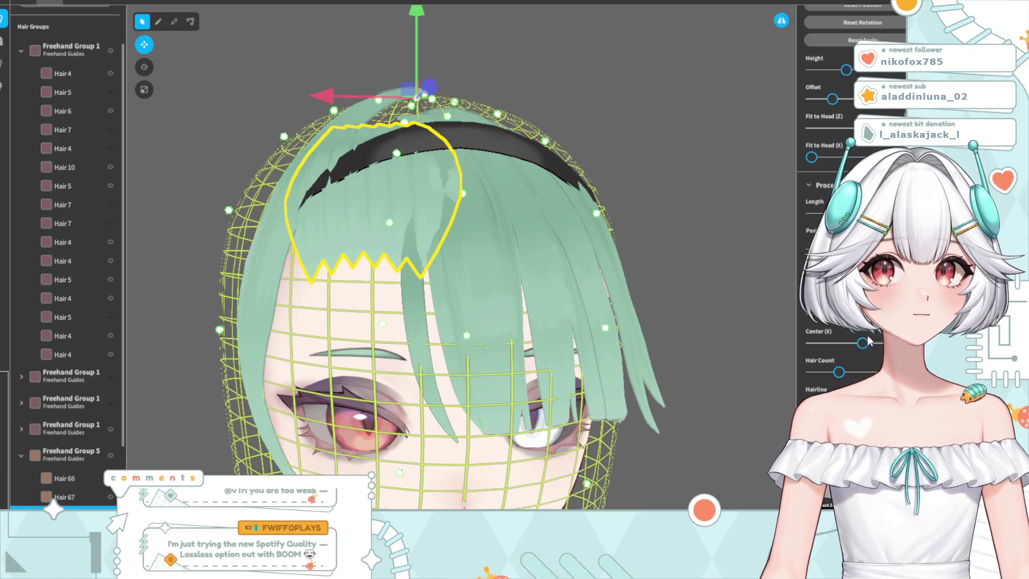
drag(852, 301, 860, 302)
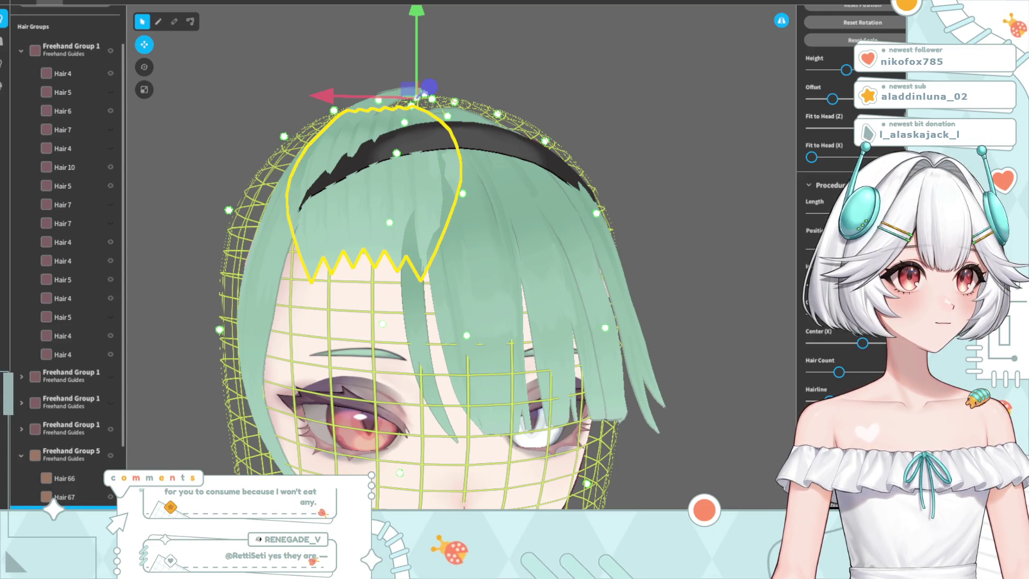
scroll(845, 282, down, 3)
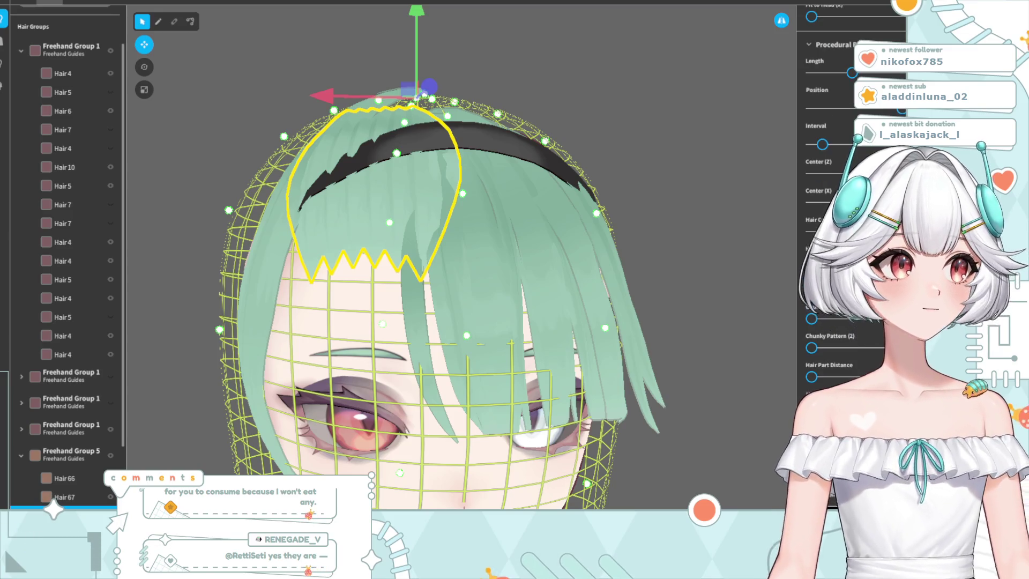
scroll(845, 241, down, 1)
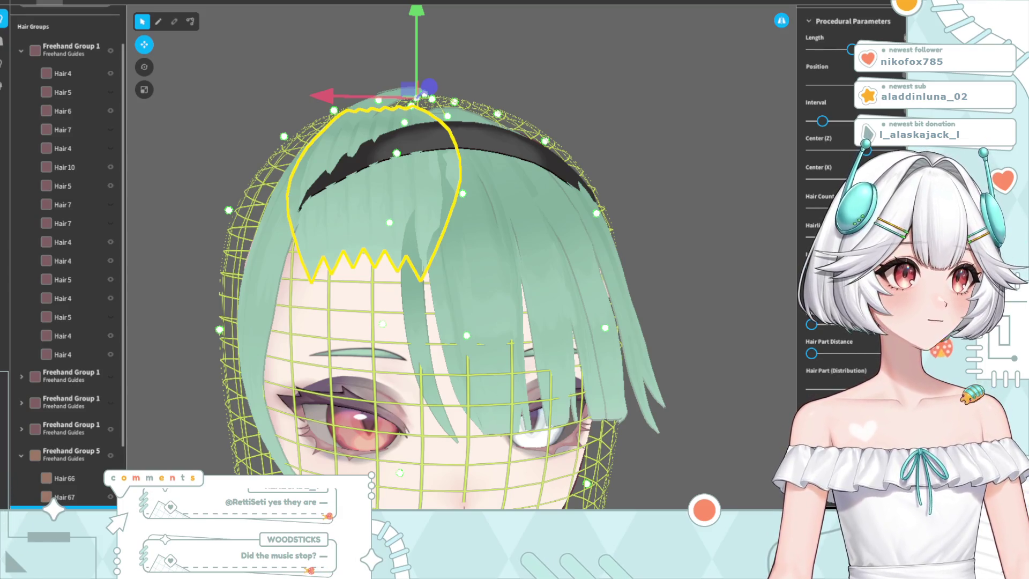
scroll(836, 282, up, 5)
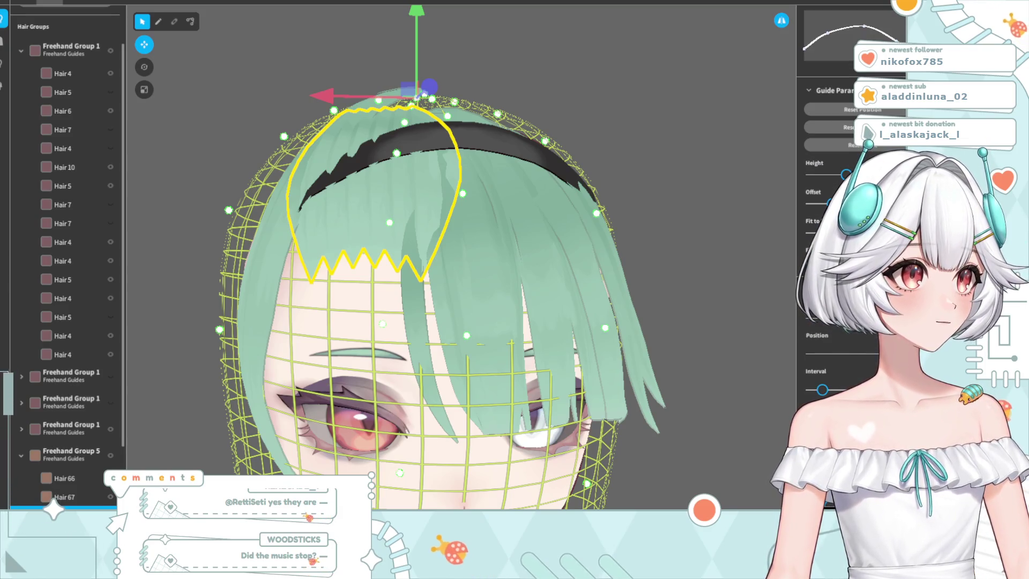
scroll(836, 282, up, 2)
scroll(836, 282, up, 1)
scroll(875, 343, up, 4)
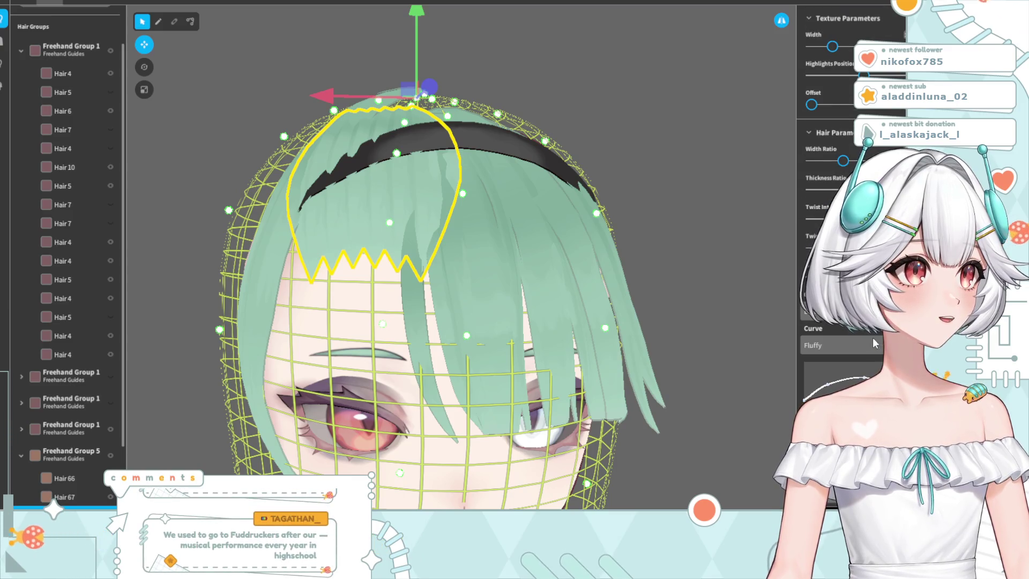
scroll(875, 344, up, 3)
scroll(853, 241, down, 2)
scroll(853, 241, down, 2)
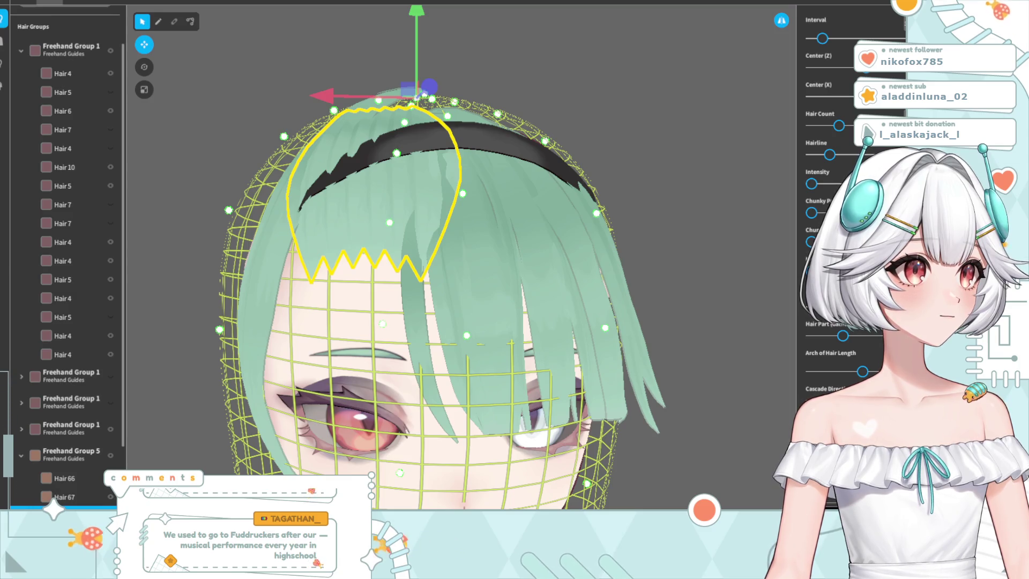
scroll(852, 241, up, 1)
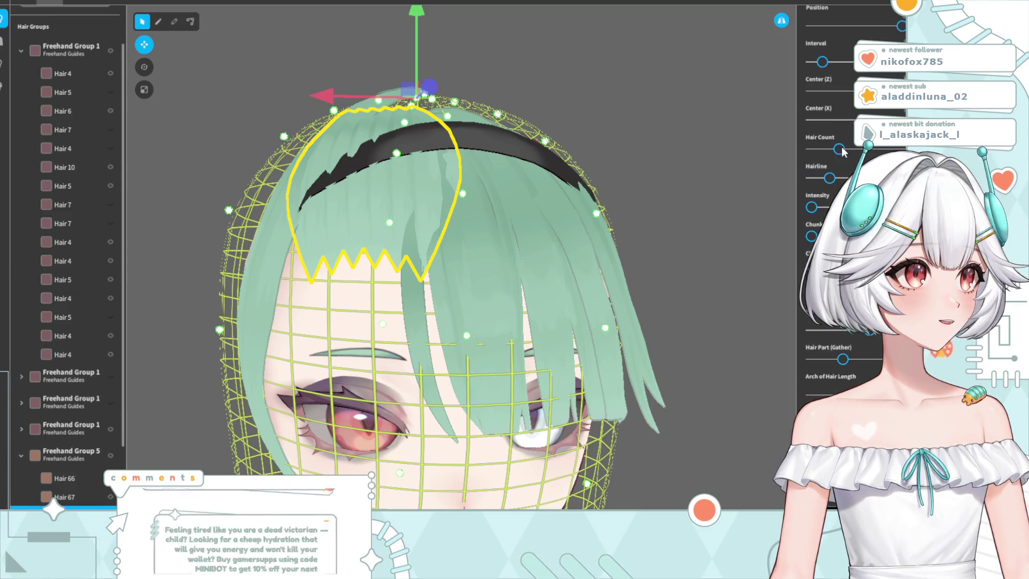
Raise the bang's Hair Count for finer jagged tips and check it from the left side
drag(841, 149, 858, 149)
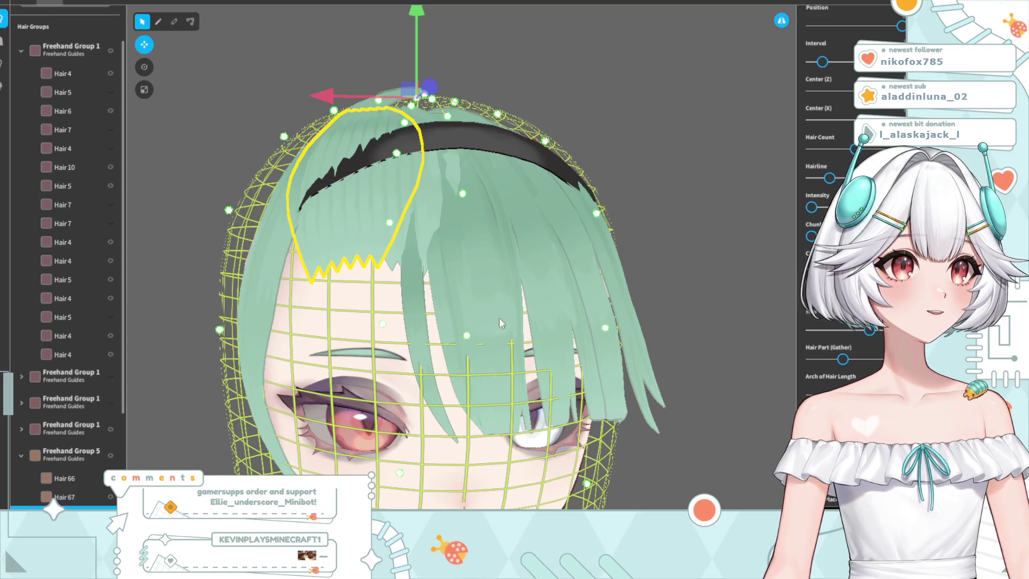
scroll(844, 241, up, 2)
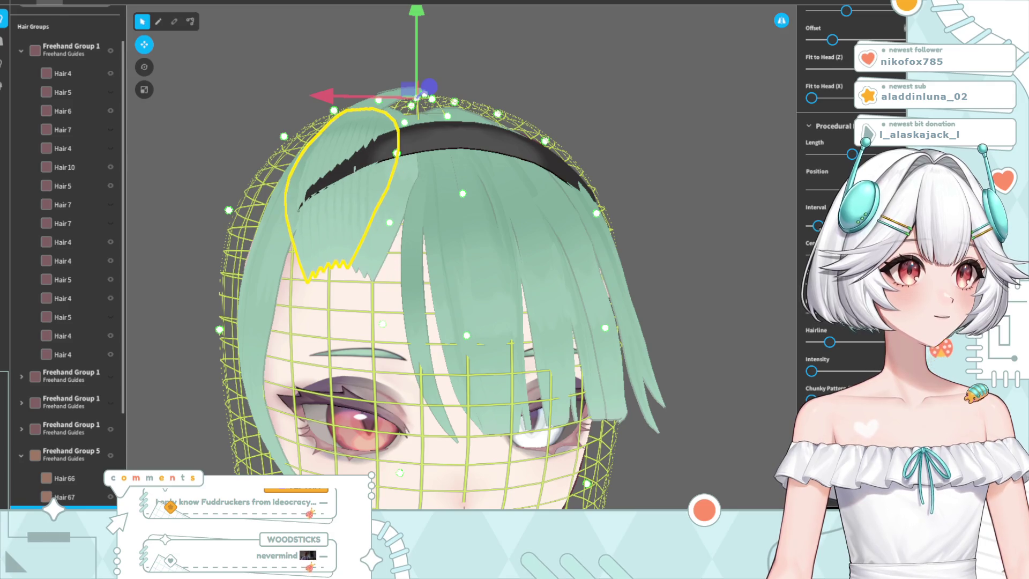
scroll(844, 241, up, 2)
scroll(848, 337, up, 1)
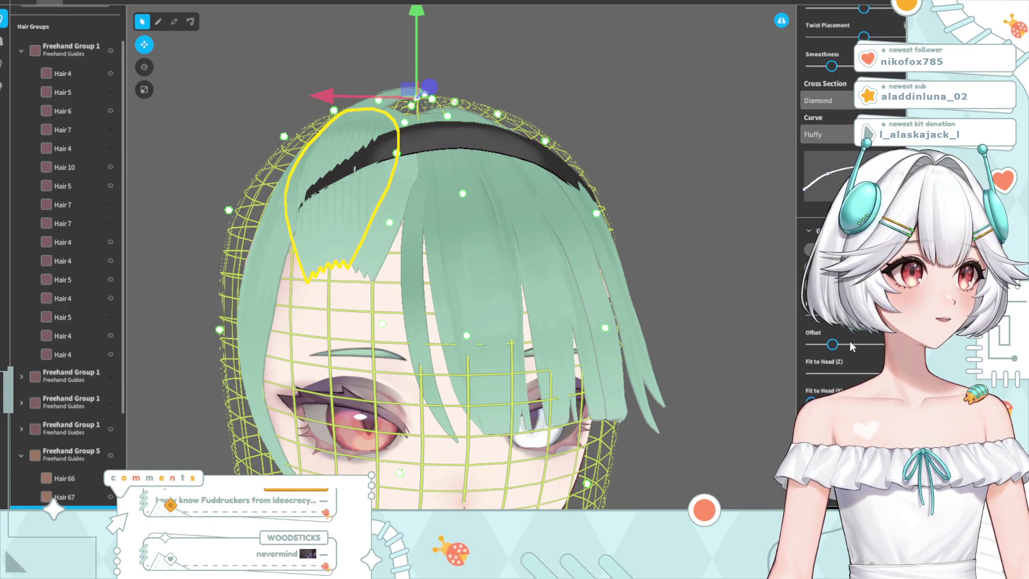
scroll(847, 384, up, 3)
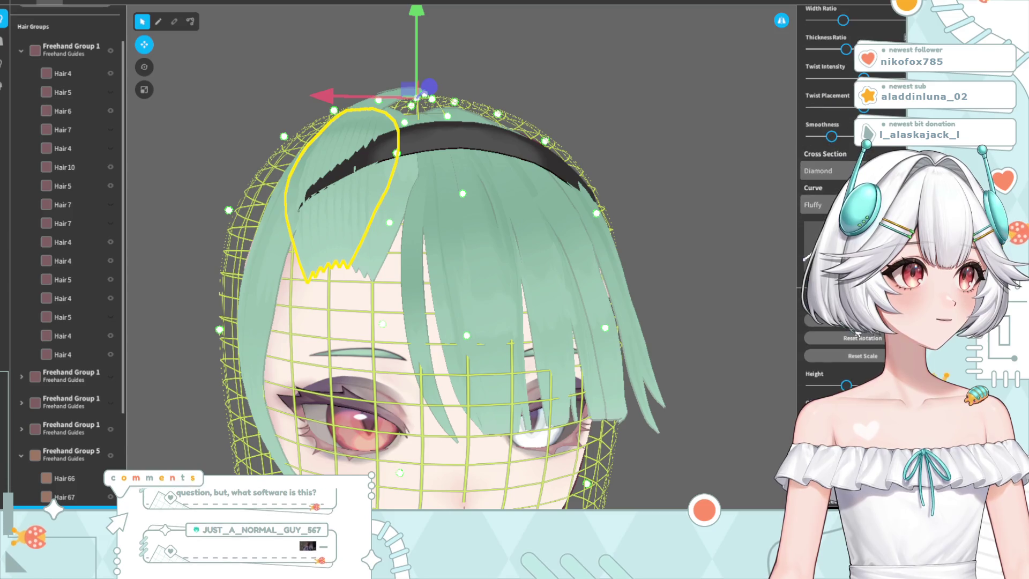
scroll(847, 384, up, 3)
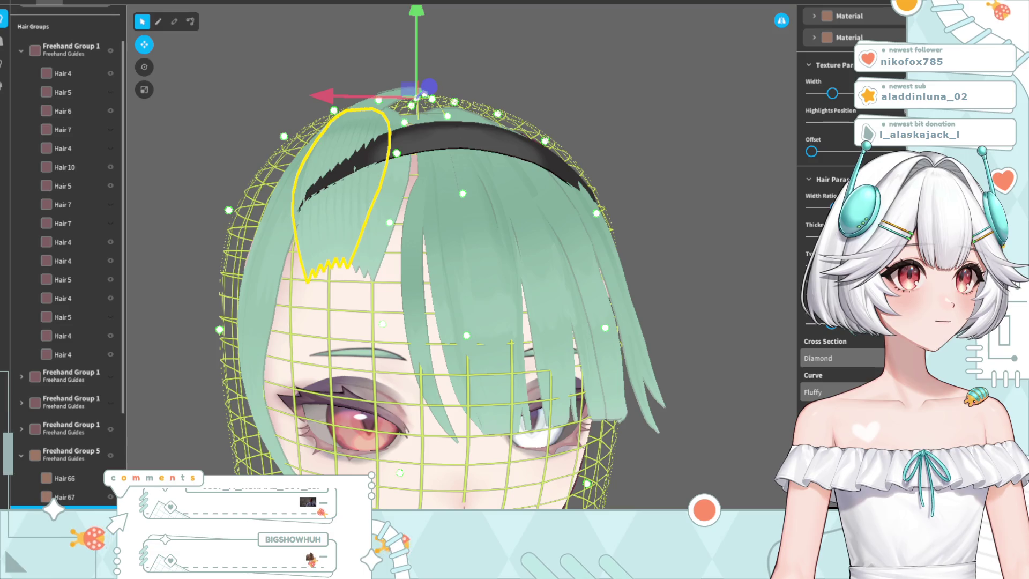
scroll(837, 352, down, 3)
scroll(837, 353, down, 2)
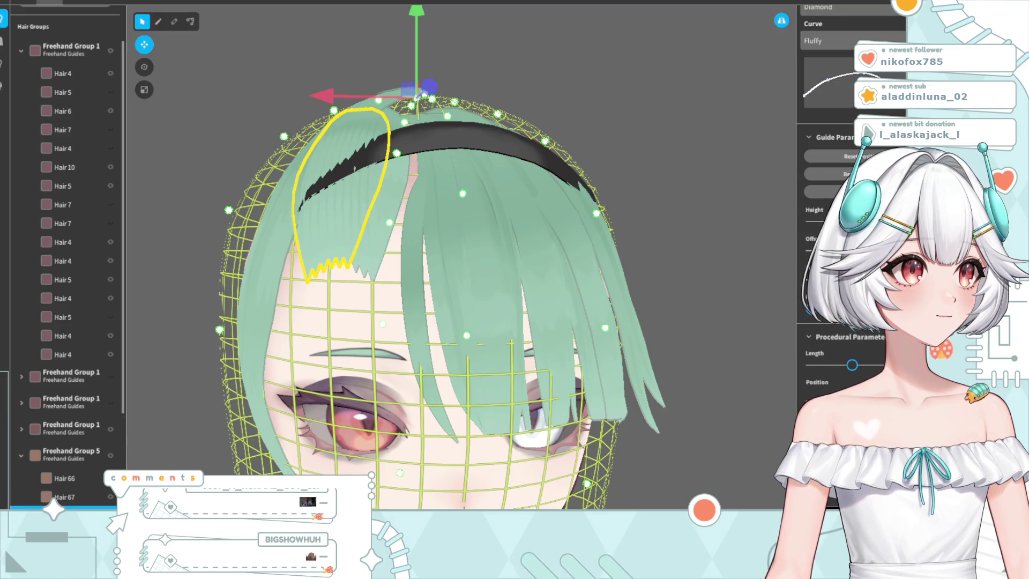
right_drag(337, 378, 390, 384)
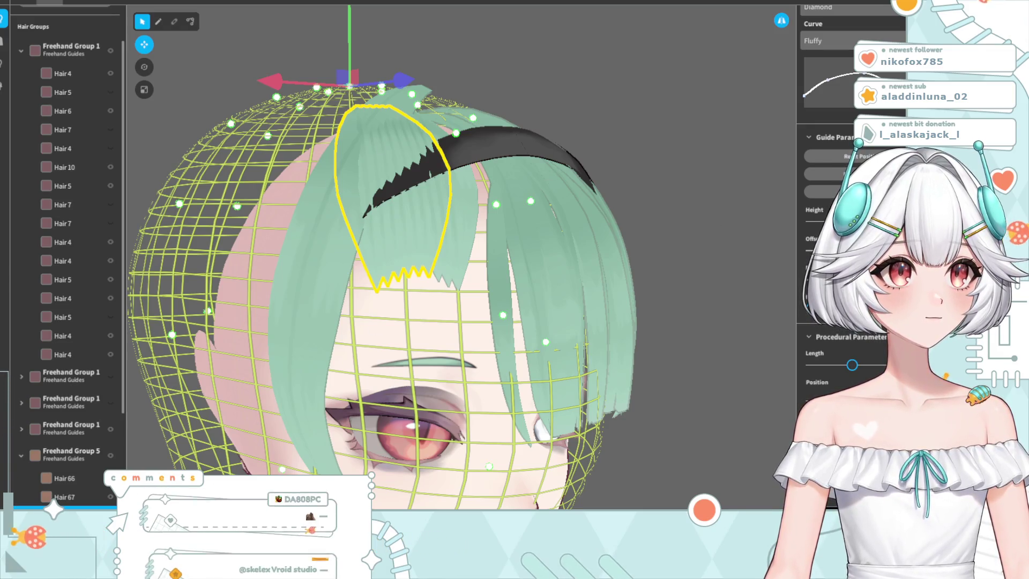
scroll(836, 352, down, 2)
scroll(837, 353, down, 2)
scroll(837, 241, up, 1)
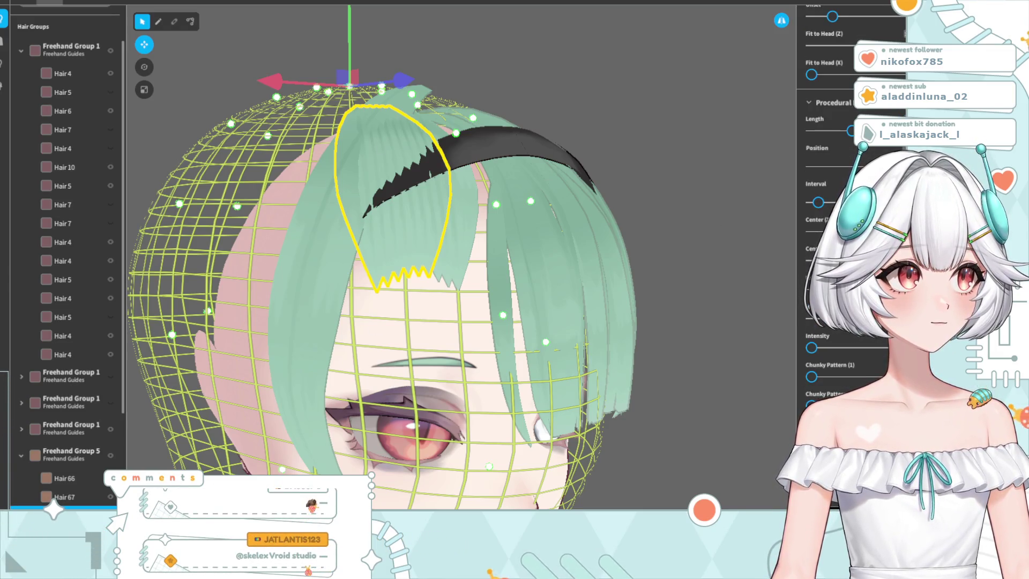
Widen the bang and shift it across the forehead toward the left, then face the avatar again
mouse_move(836, 161)
mouse_down()
mouse_move(860, 161)
mouse_move(844, 160)
mouse_up()
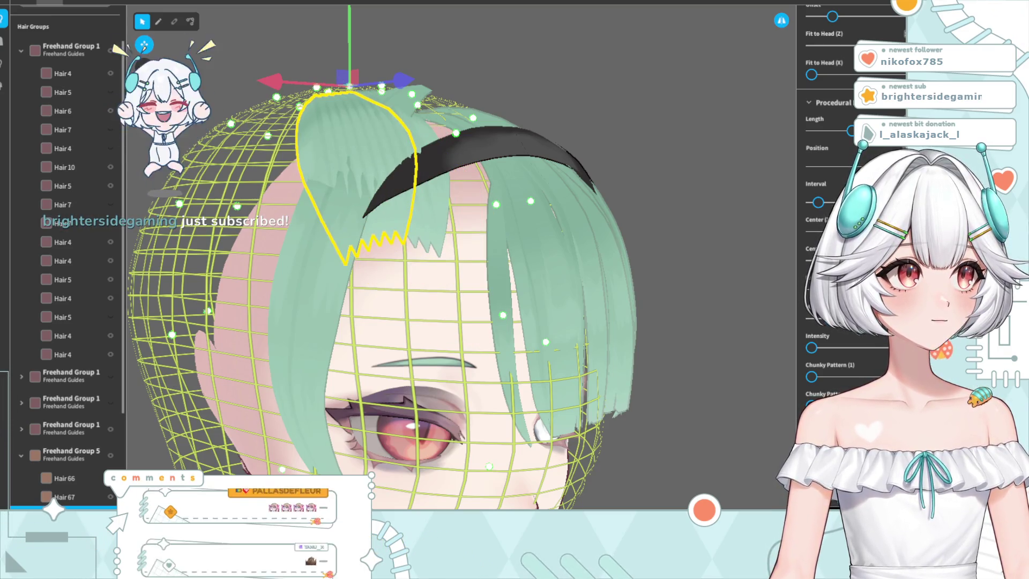
drag(836, 266, 852, 265)
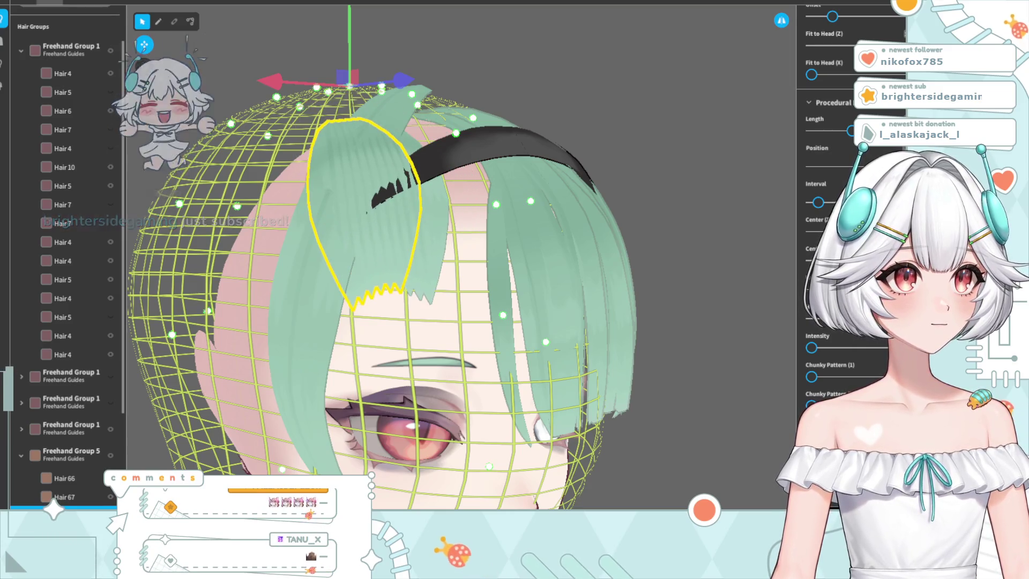
mouse_move(828, 219)
mouse_down()
mouse_move(853, 219)
mouse_move(824, 219)
mouse_up()
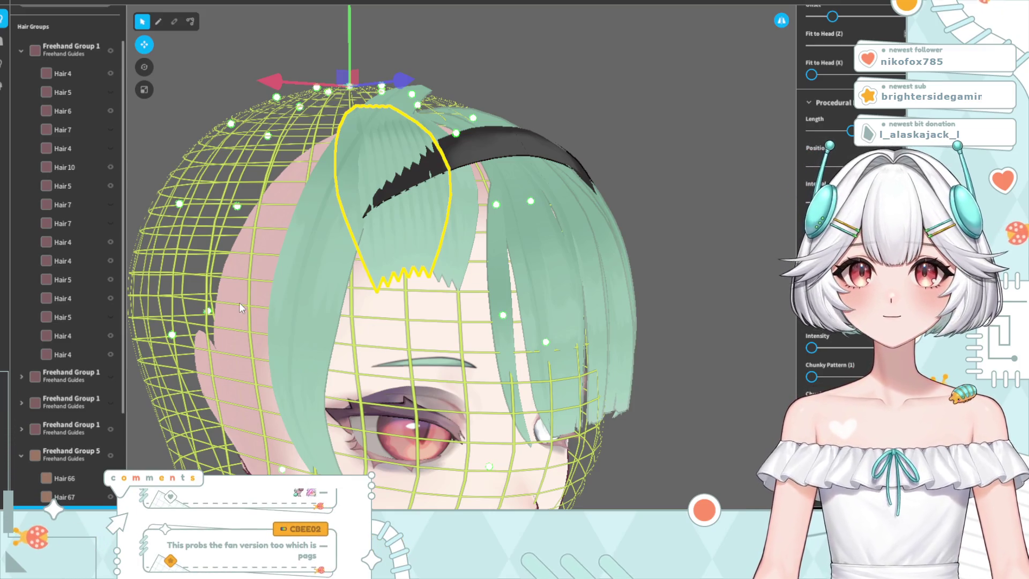
right_drag(425, 301, 417, 294)
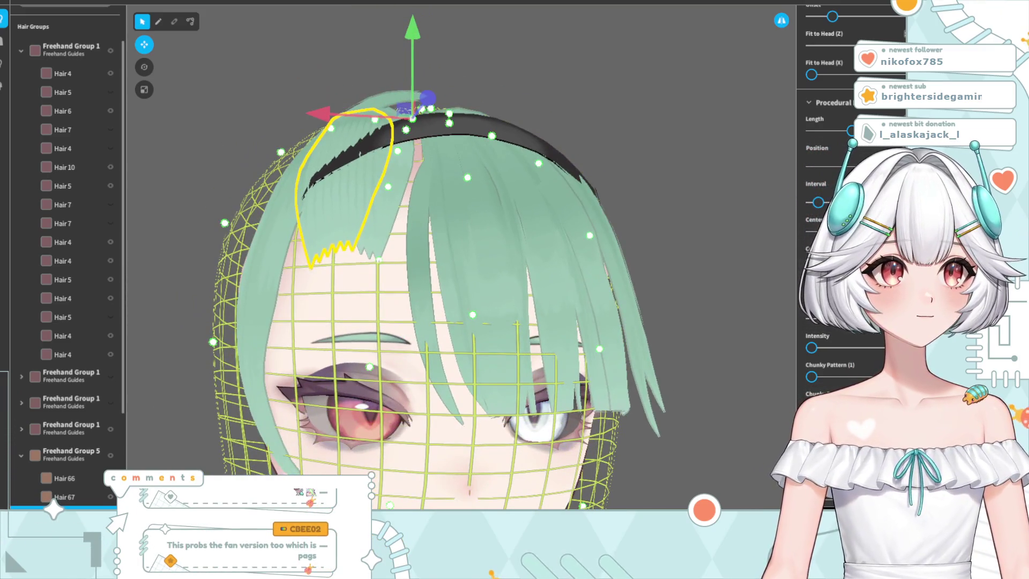
scroll(837, 355, down, 3)
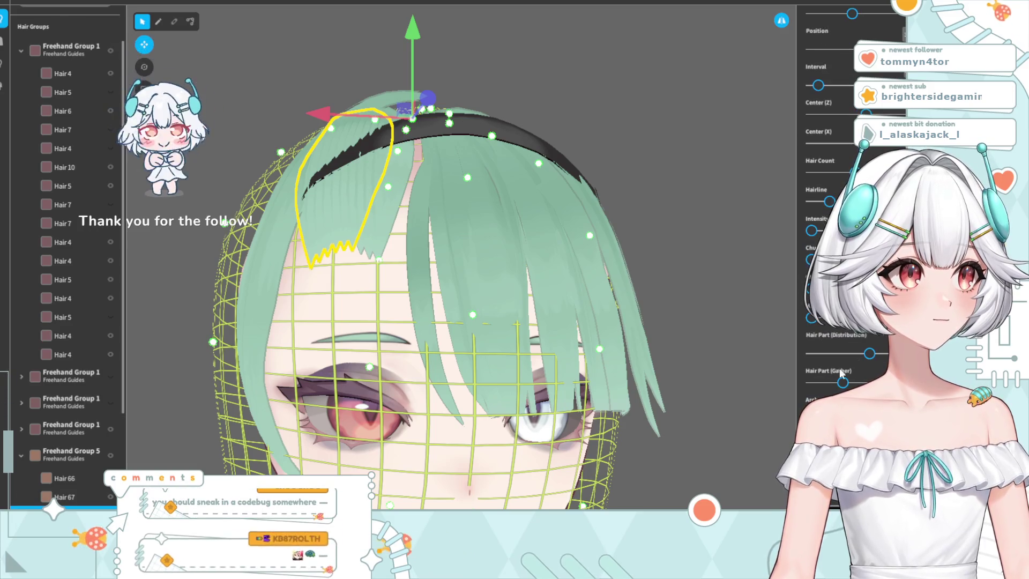
scroll(834, 371, down, 1)
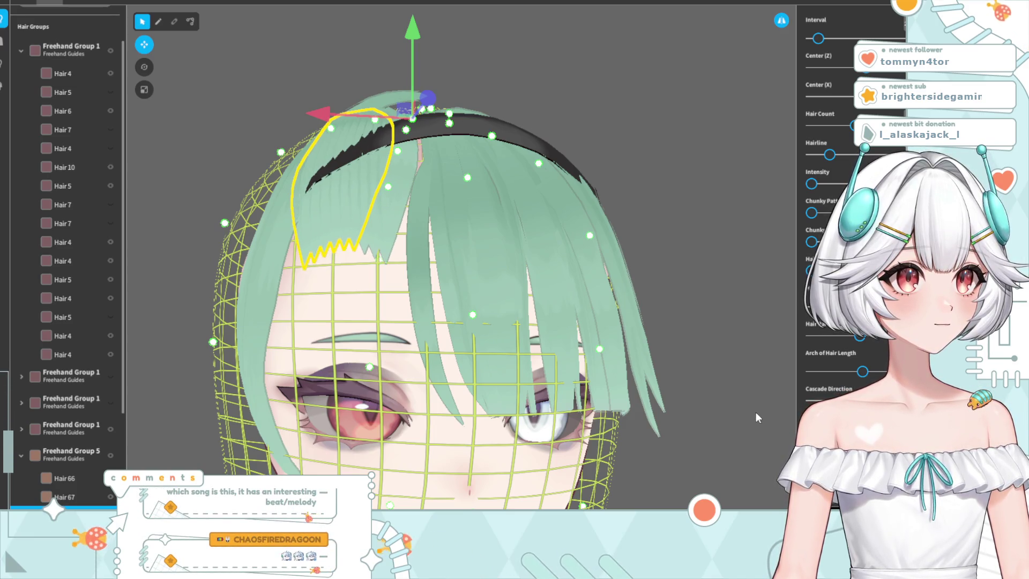
scroll(845, 242, up, 2)
scroll(844, 241, up, 2)
scroll(845, 241, up, 2)
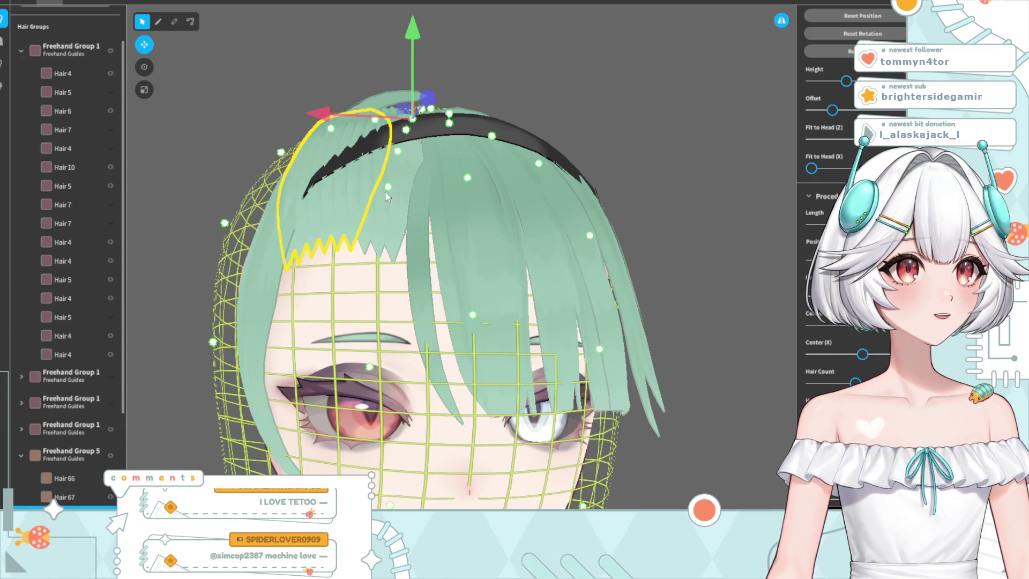
scroll(848, 351, down, 2)
scroll(844, 353, down, 3)
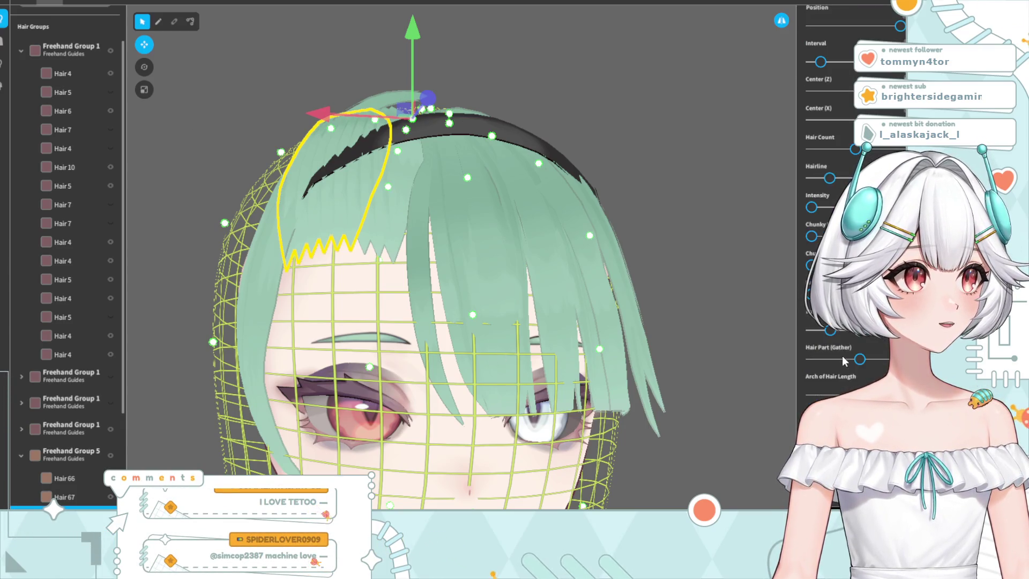
scroll(842, 355, up, 1)
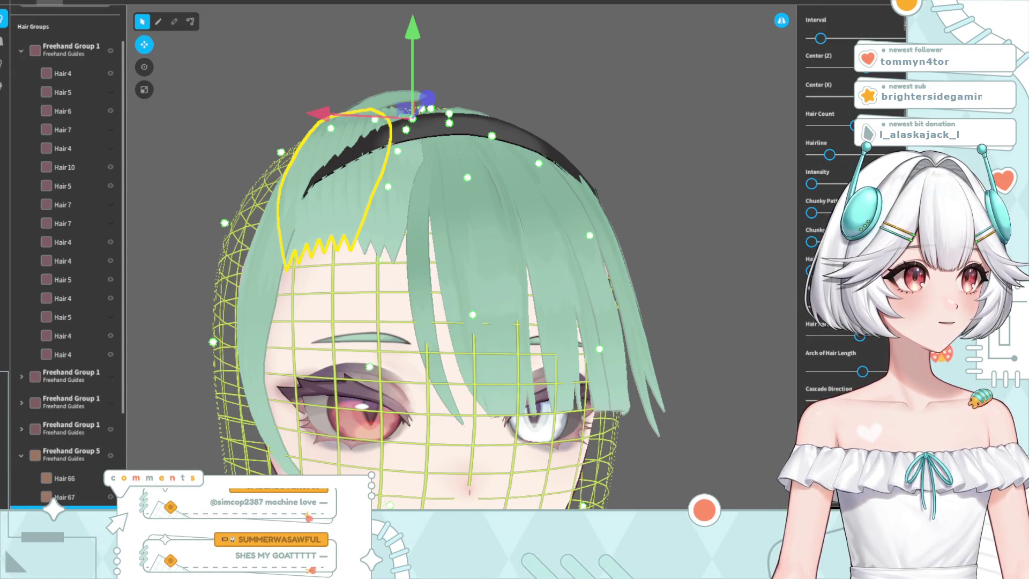
Slide the bang outward so it curves over the left temple below the headband's end
drag(842, 334, 876, 335)
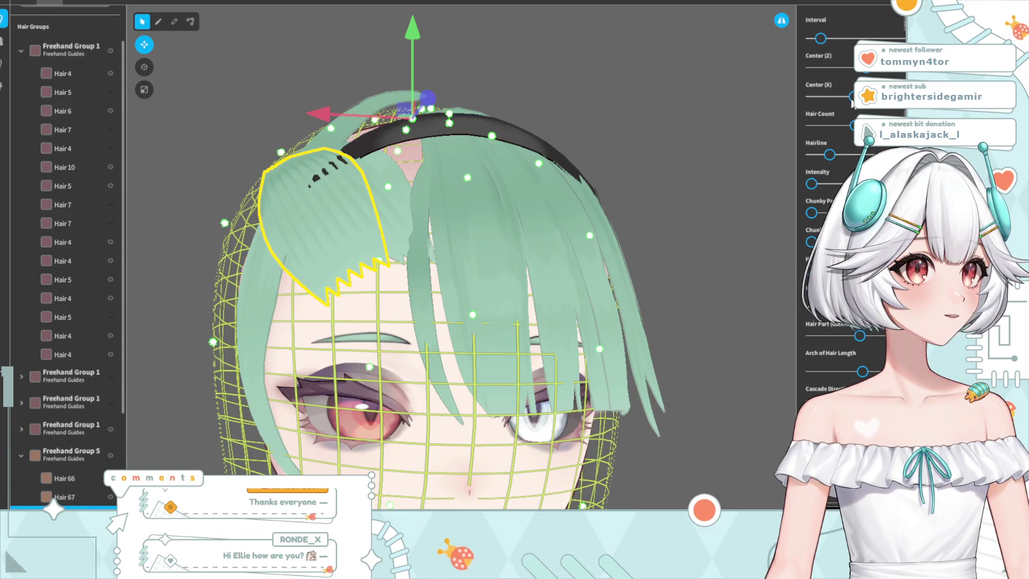
drag(854, 100, 850, 102)
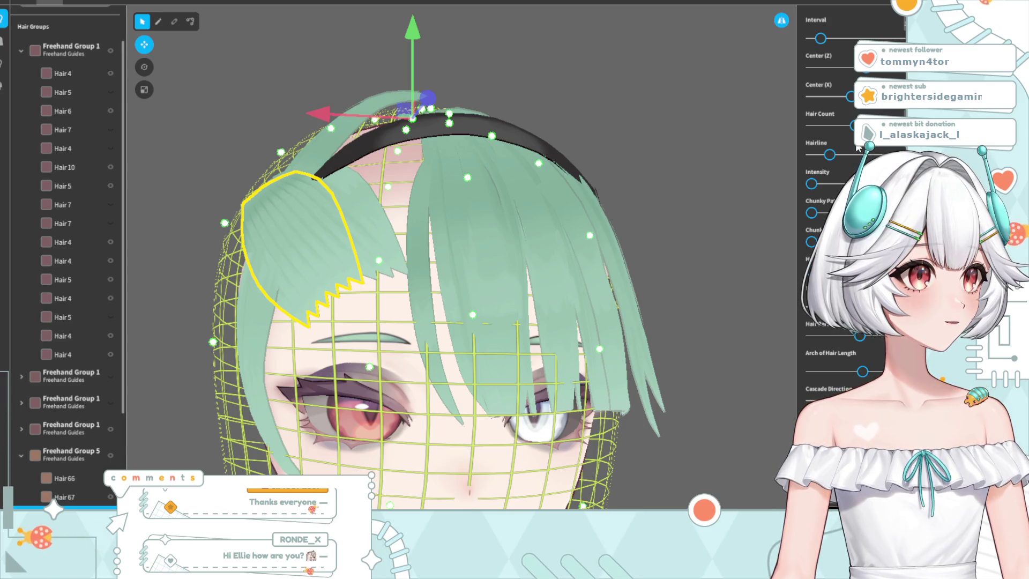
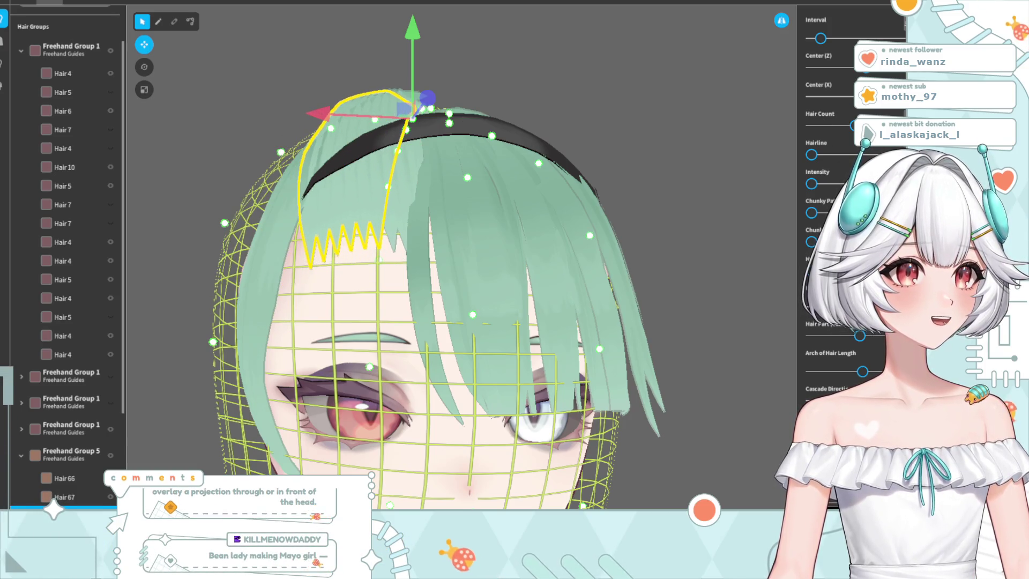
Pull the left bang strand's guide points into a taller, narrower lock and exit guide editing
mouse_move(486, 214)
middle_down()
mouse_move(514, 240)
mouse_move(498, 231)
middle_up()
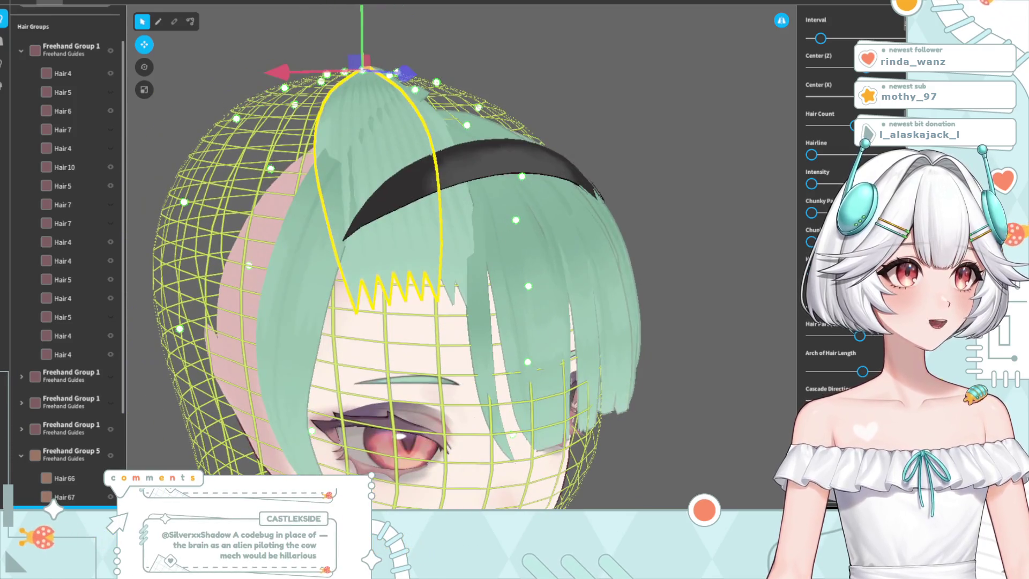
scroll(859, 381, up, 3)
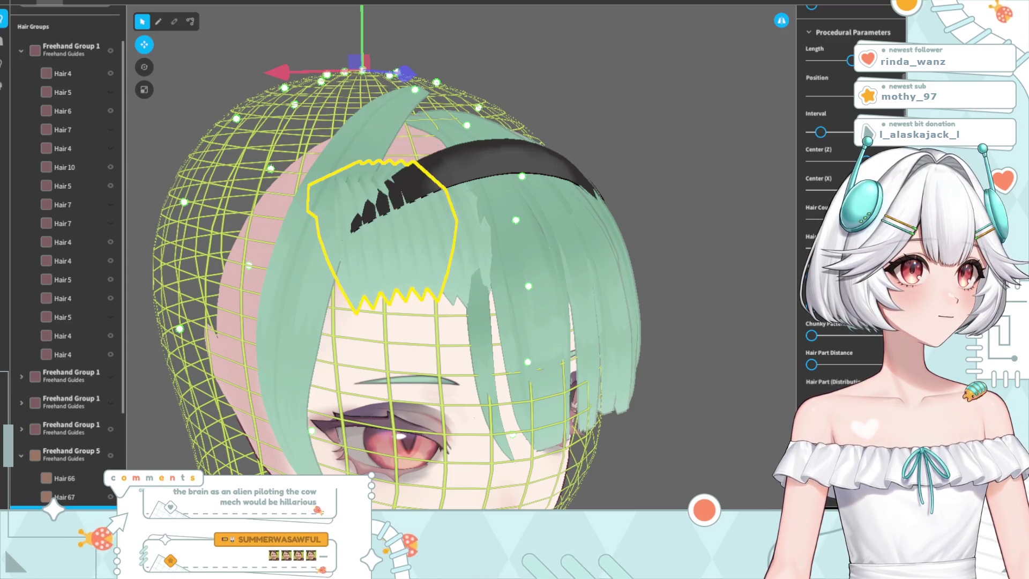
middle_drag(540, 291, 550, 294)
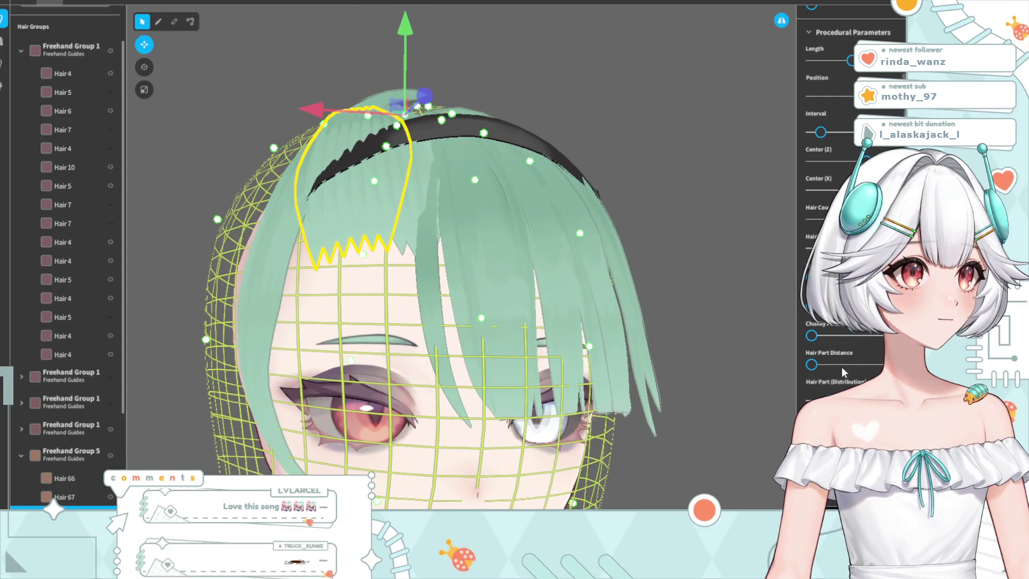
scroll(850, 381, down, 1)
scroll(845, 241, down, 1)
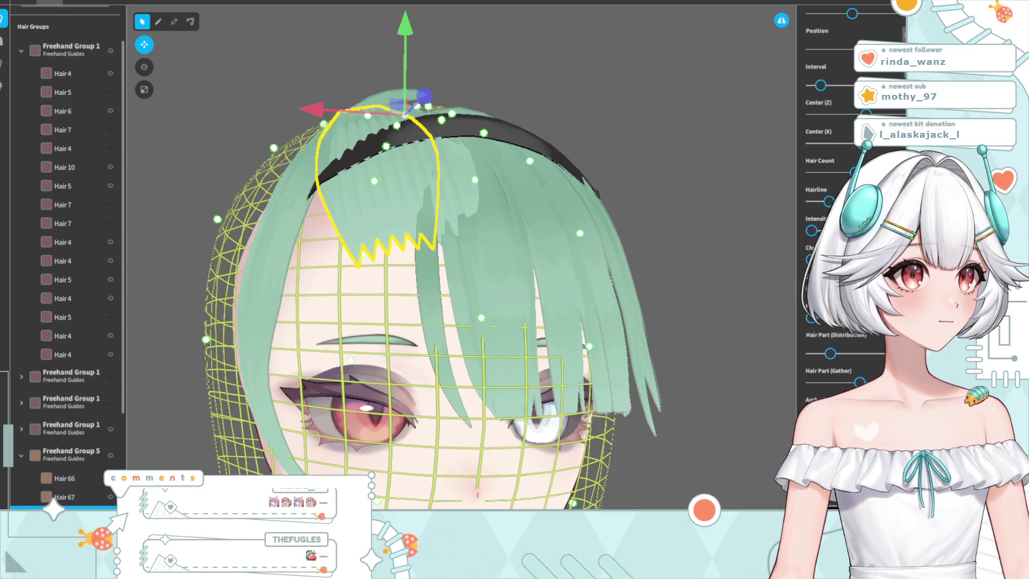
scroll(844, 241, up, 2)
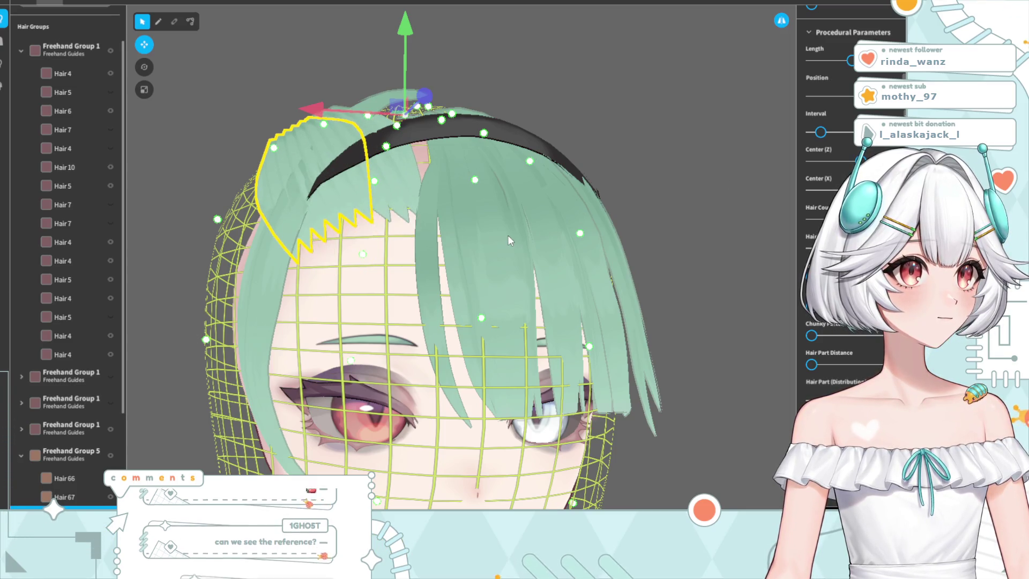
right_drag(510, 240, 643, 312)
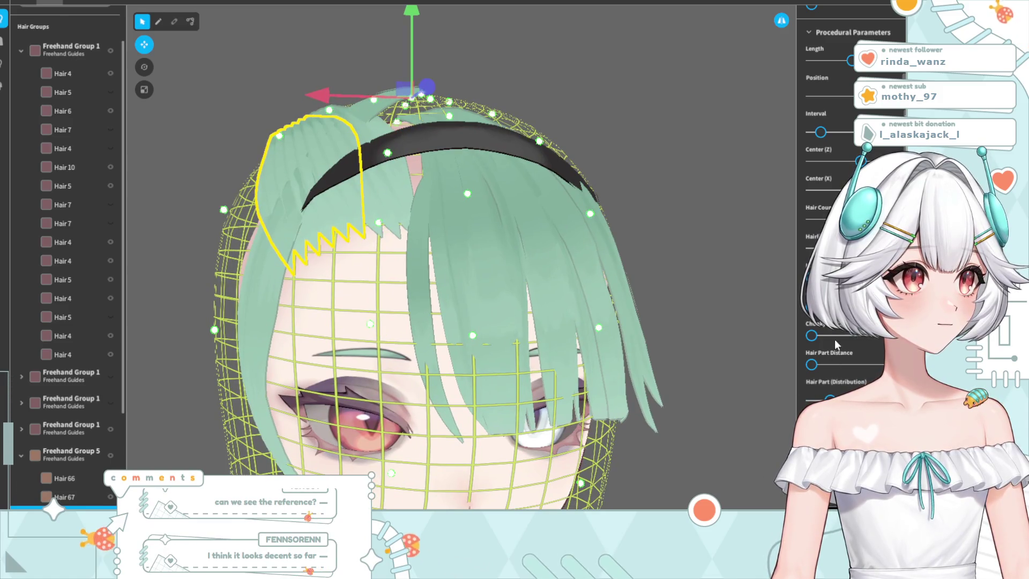
right_drag(412, 370, 428, 317)
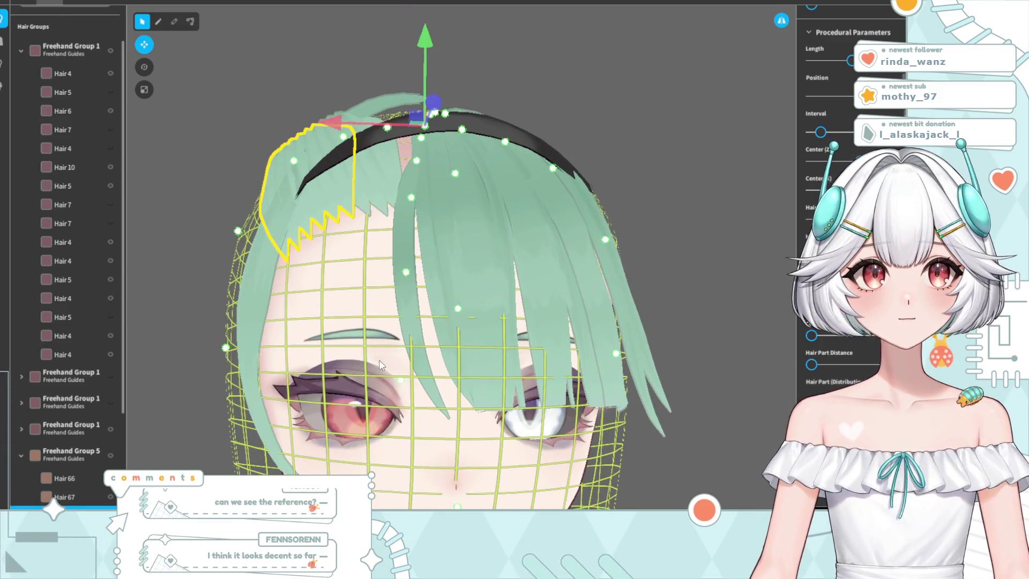
click(731, 199)
right_drag(523, 279, 503, 280)
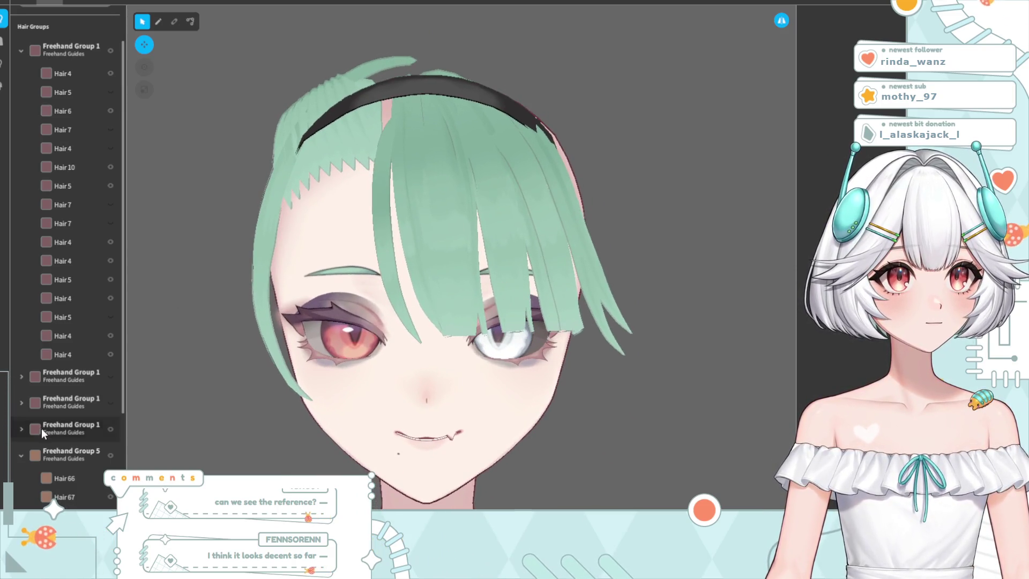
Hide Procedural Group 1, close the Hairstyle Editor and move to the Skin customization
mouse_move(297, 225)
right_down()
mouse_move(411, 214)
mouse_move(370, 212)
mouse_move(392, 213)
right_up()
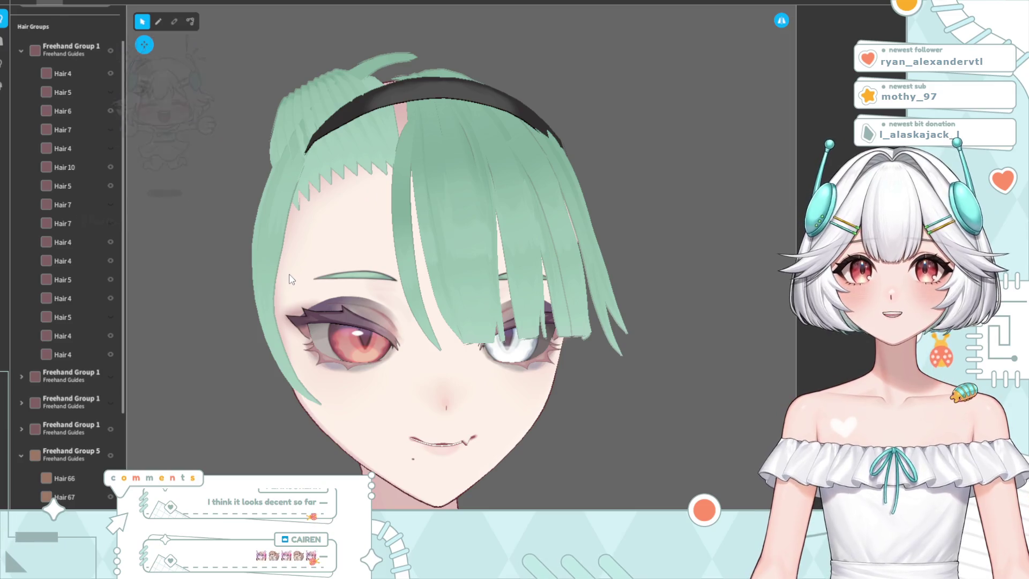
right_drag(348, 250, 322, 257)
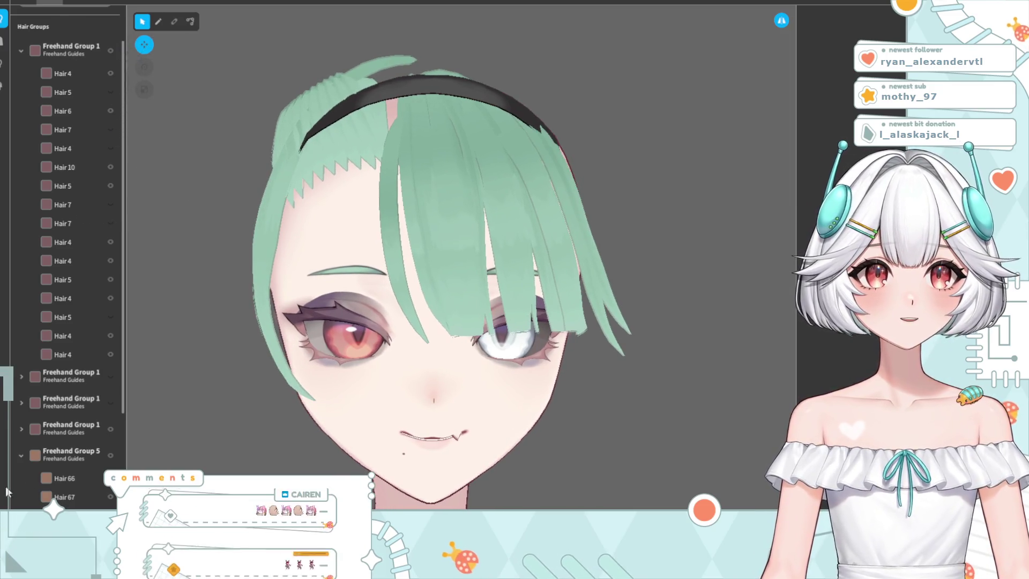
scroll(95, 474, down, 5)
click(110, 350)
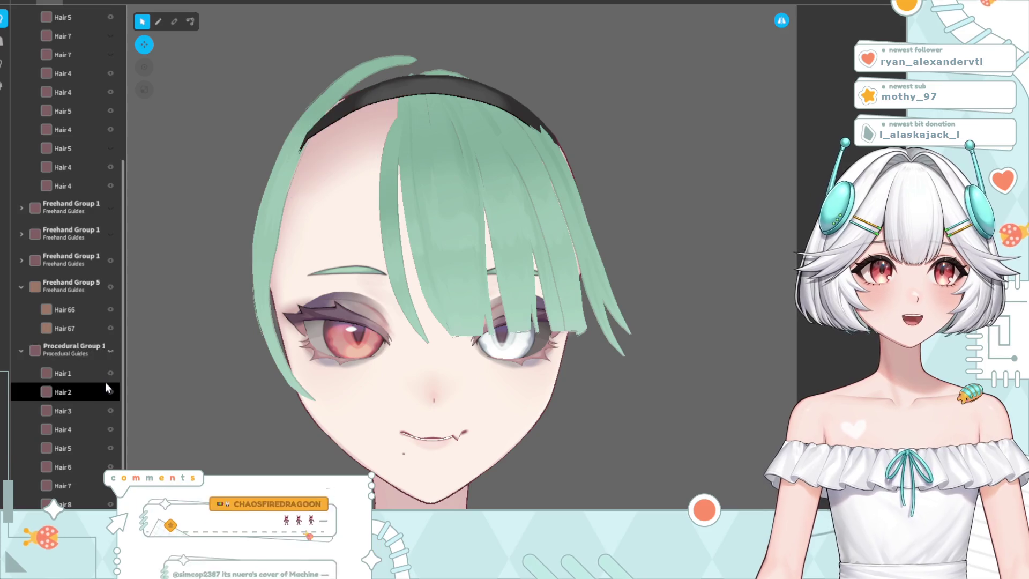
click(24, 28)
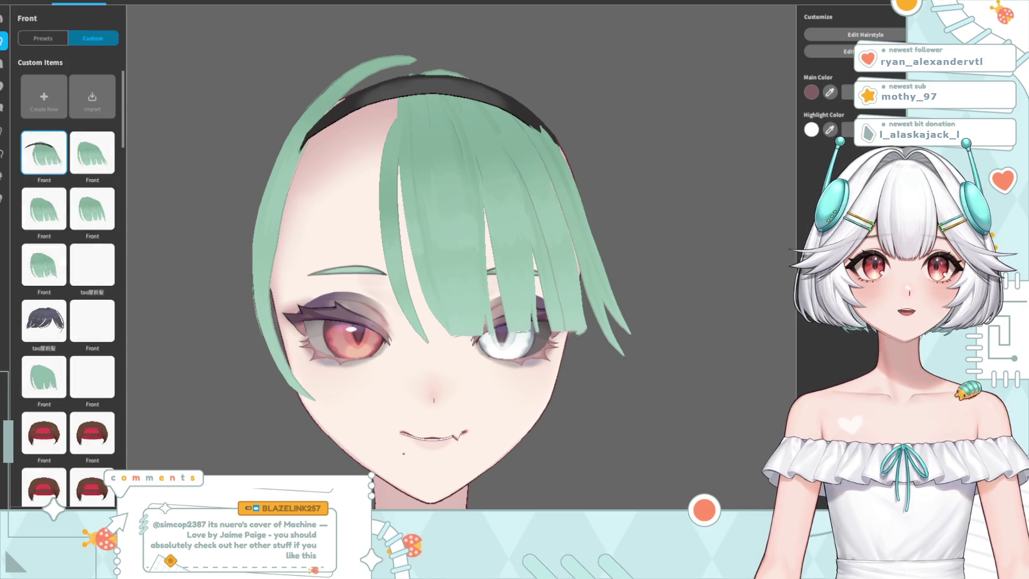
click(3, 378)
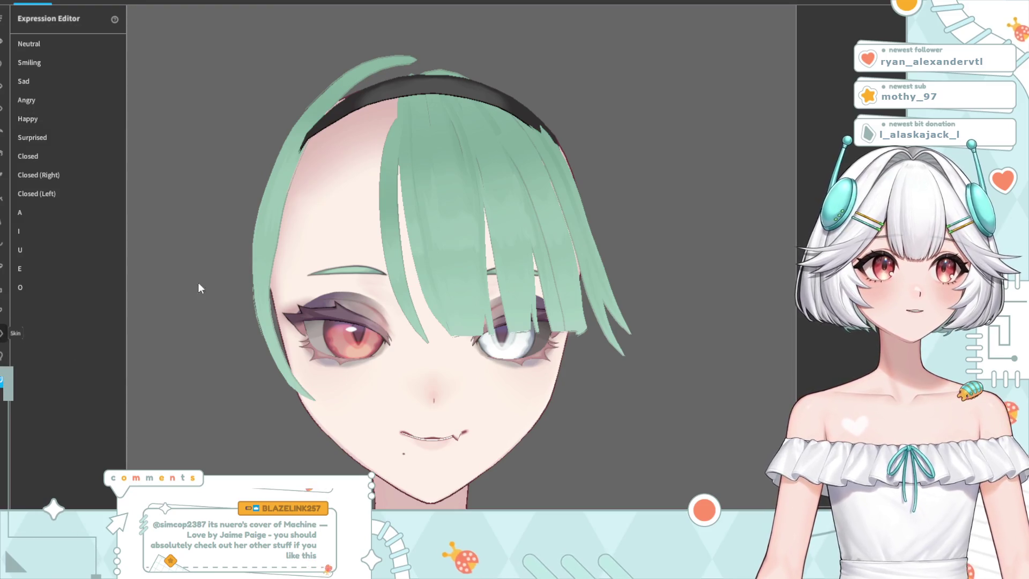
click(3, 332)
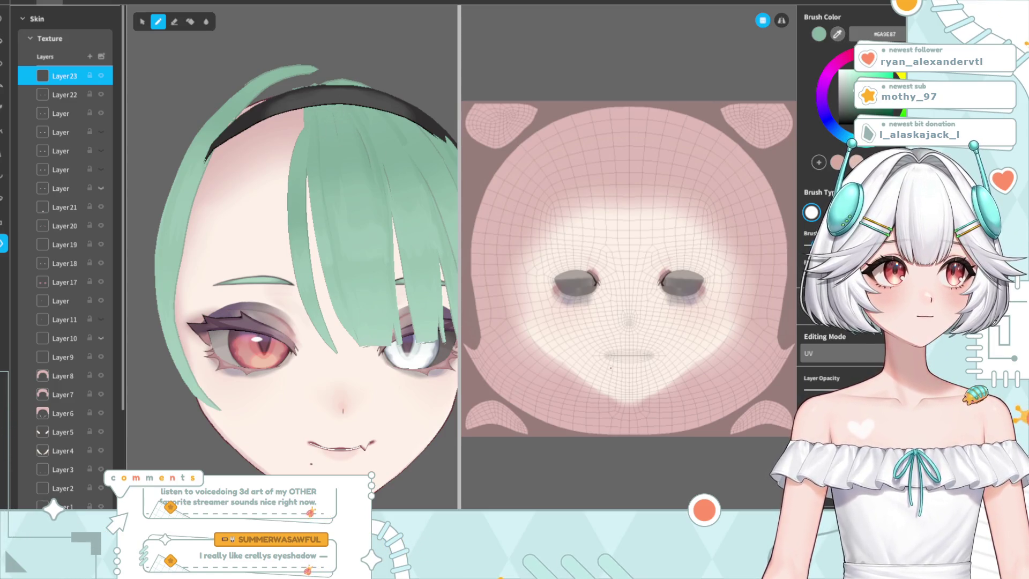
Paint a green stroke across the upper-left forehead of the skin texture, undoing the first oversized patch
mouse_move(599, 132)
mouse_down()
mouse_move(534, 197)
mouse_move(614, 142)
mouse_move(532, 210)
mouse_move(621, 181)
mouse_move(521, 222)
mouse_up()
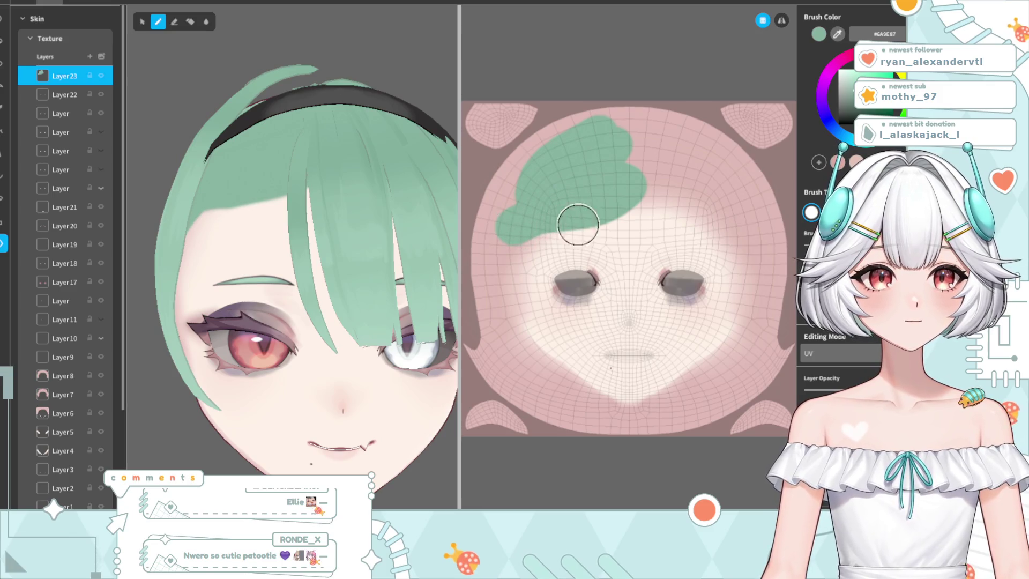
key(ctrl+z)
drag(631, 185, 480, 246)
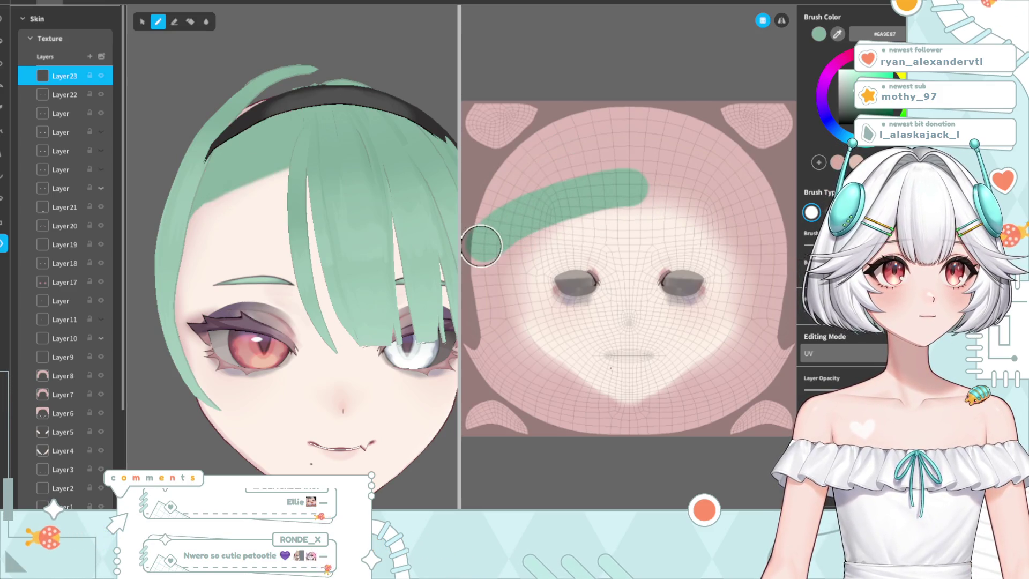
drag(605, 199, 521, 237)
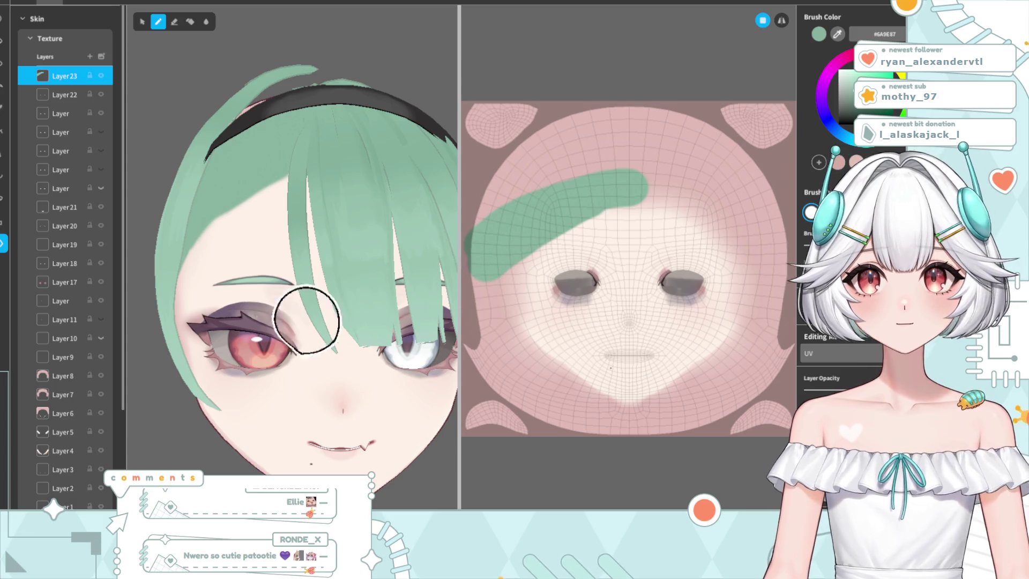
mouse_move(294, 322)
right_down()
mouse_move(324, 322)
mouse_move(324, 299)
right_up()
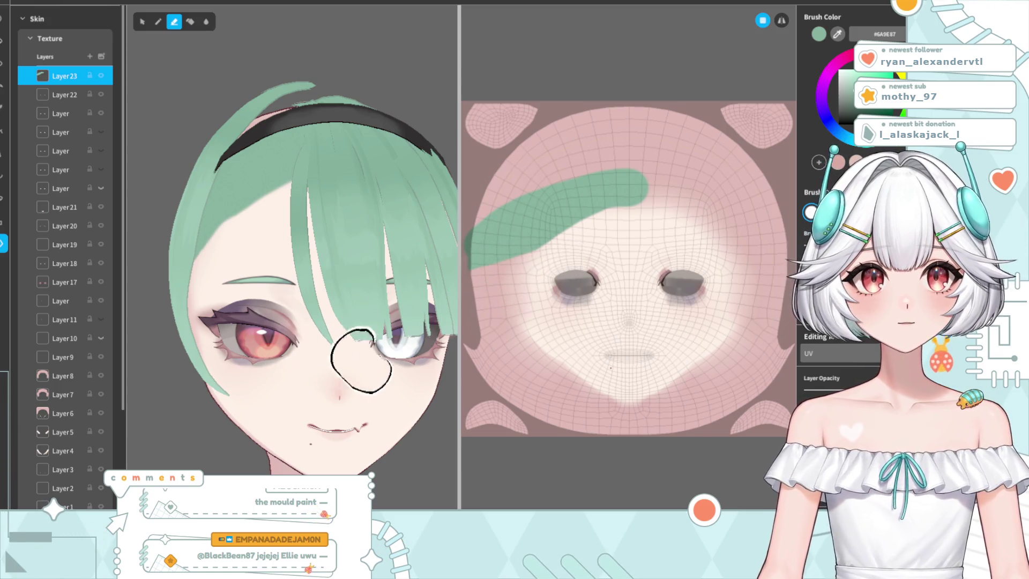
scroll(366, 306, down, 3)
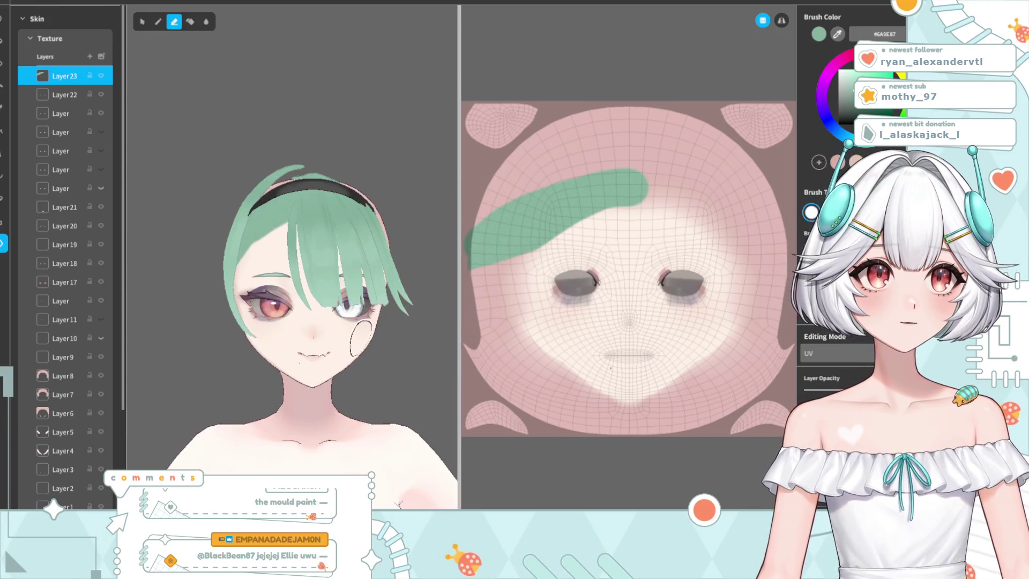
right_drag(342, 338, 355, 334)
scroll(356, 335, up, 5)
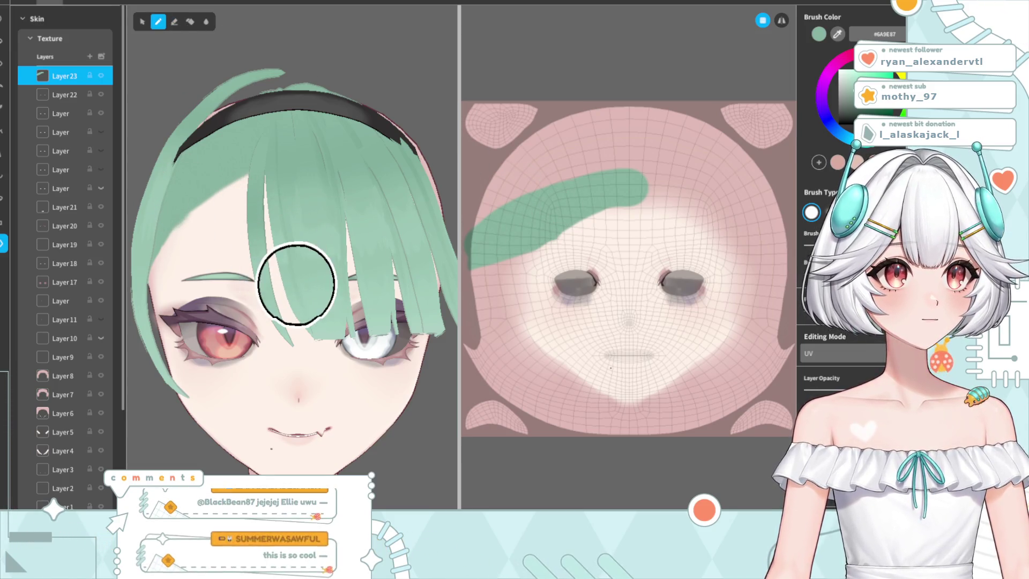
scroll(297, 294, down, 2)
scroll(291, 304, down, 2)
click(175, 20)
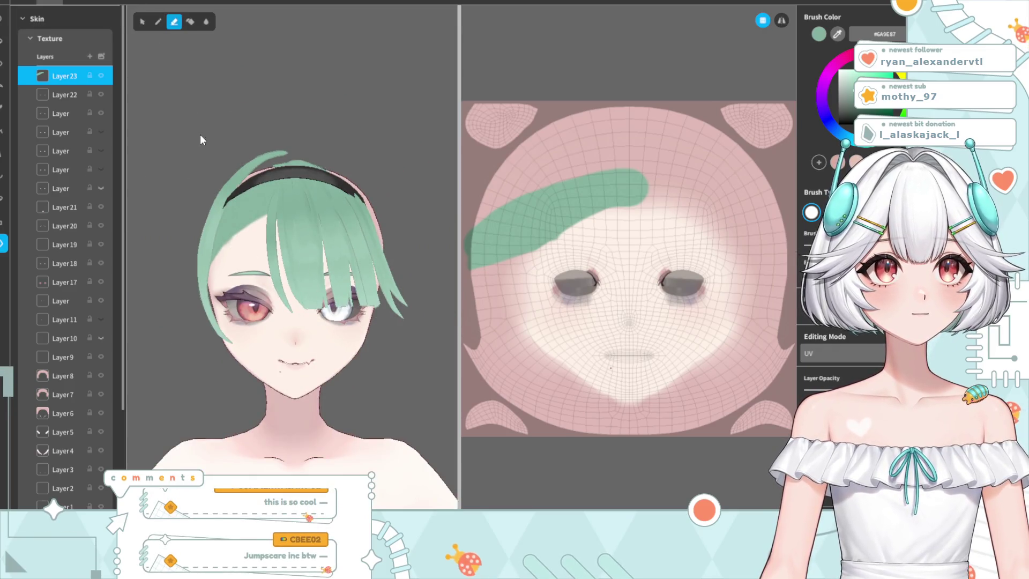
scroll(298, 201, up, 3)
scroll(567, 264, up, 3)
scroll(571, 249, up, 1)
scroll(501, 230, up, 1)
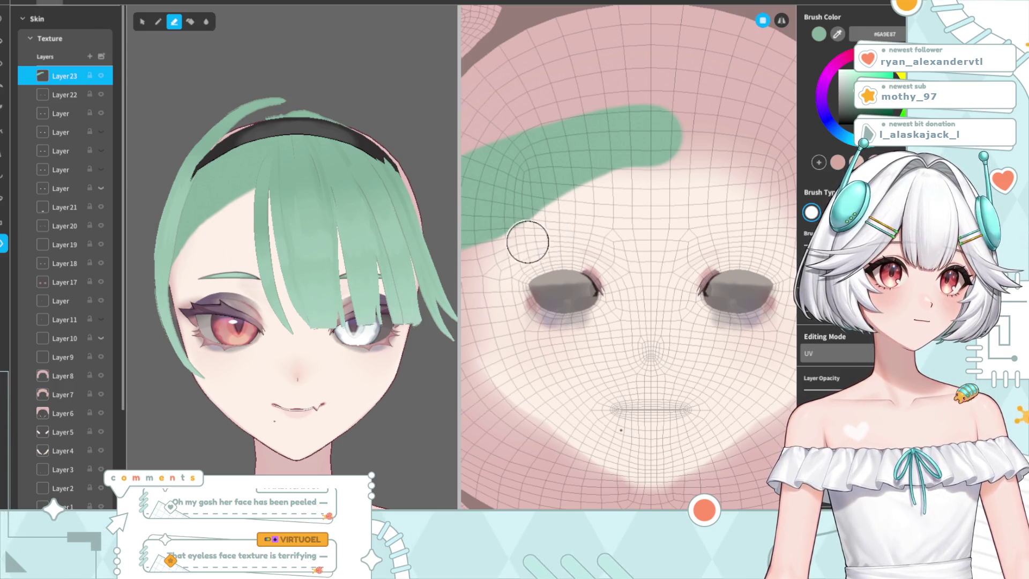
scroll(380, 327, down, 3)
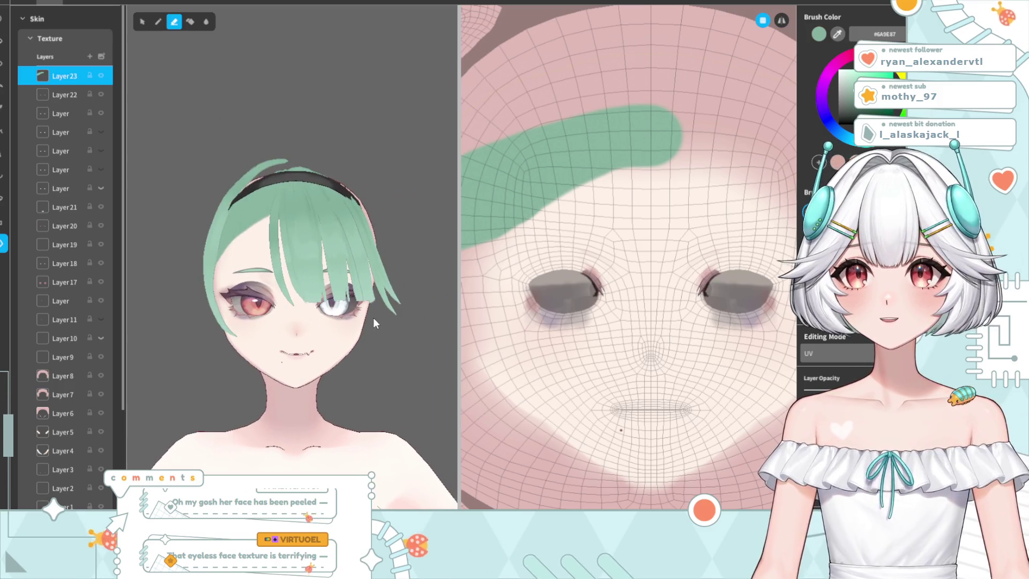
scroll(374, 323, up, 2)
scroll(374, 324, up, 3)
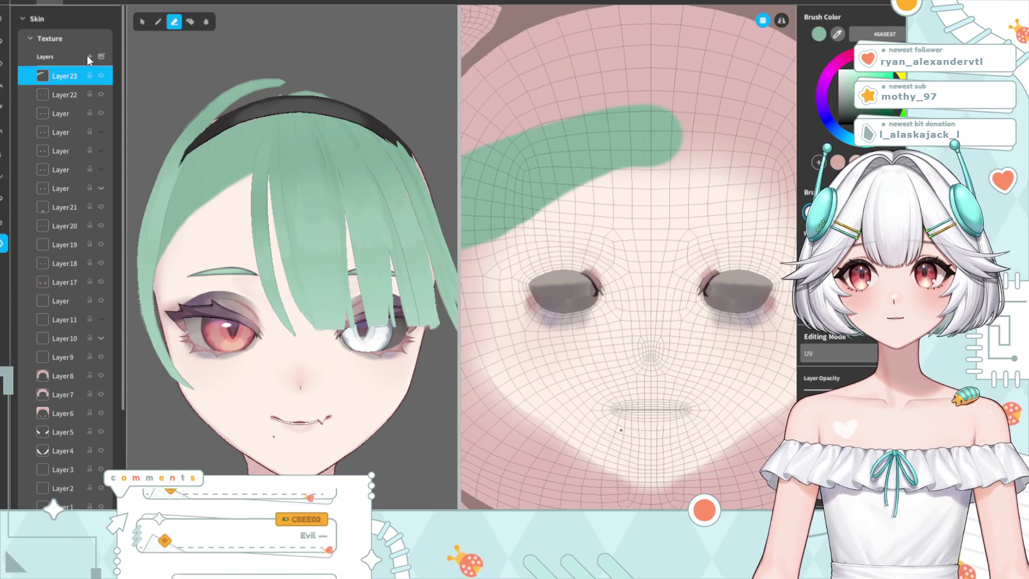
scroll(216, 232, up, 3)
scroll(222, 234, down, 2)
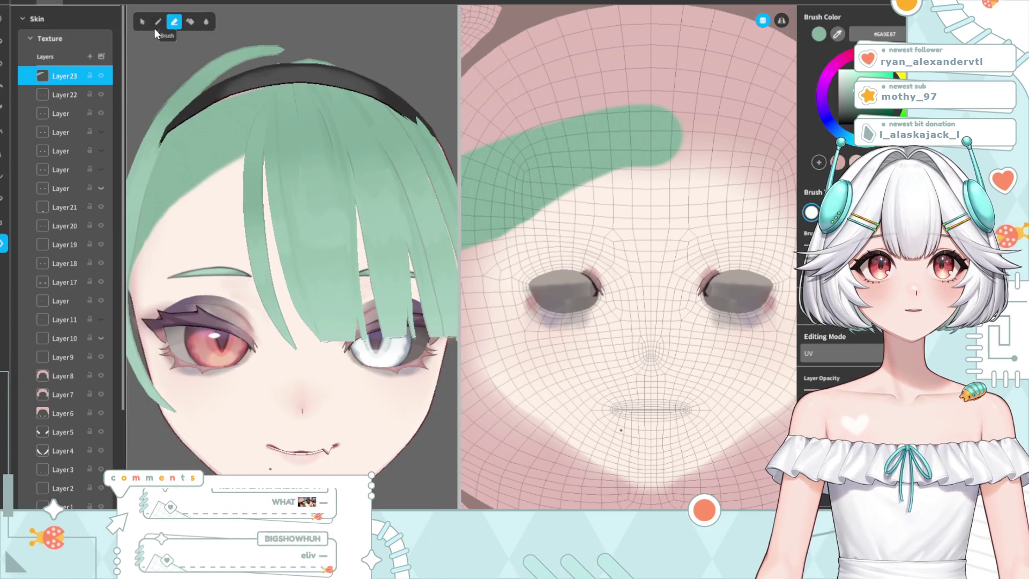
Touch up the forehead band with a different green and save the painted skin as a new item
alt+click(431, 261)
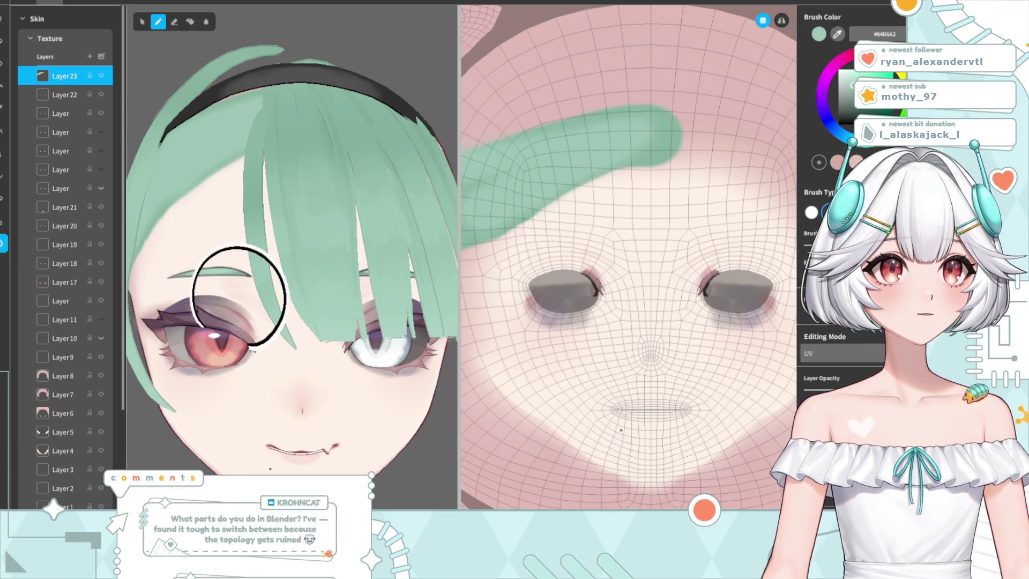
scroll(240, 295, down, 5)
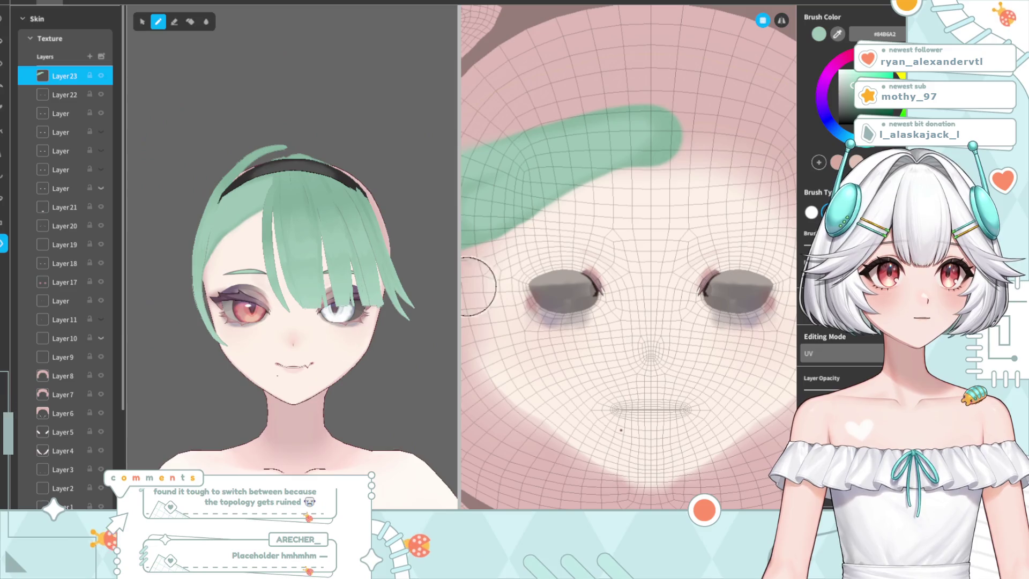
scroll(296, 273, up, 3)
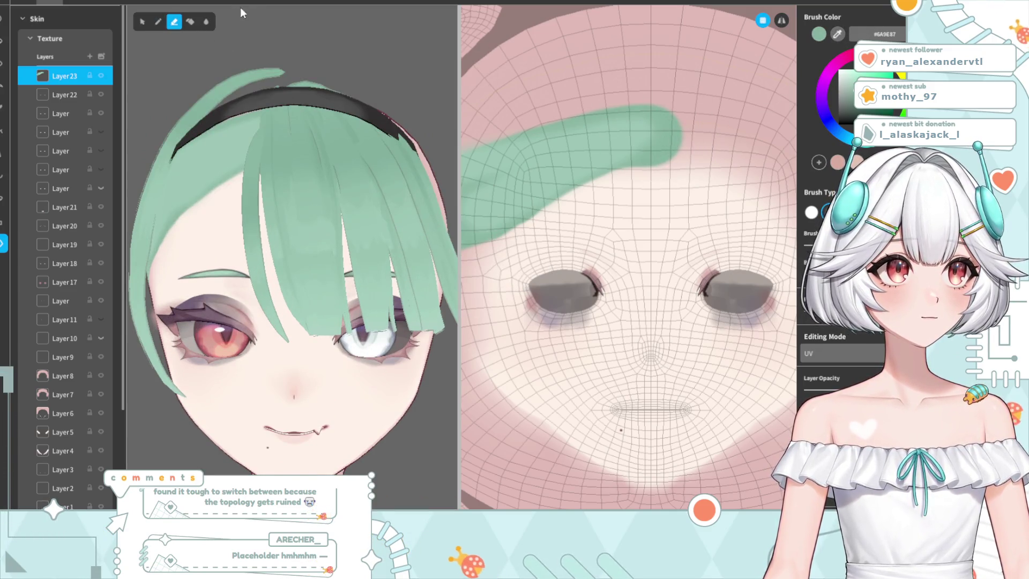
click(160, 25)
mouse_move(656, 135)
mouse_down()
mouse_move(621, 129)
mouse_move(639, 132)
mouse_up()
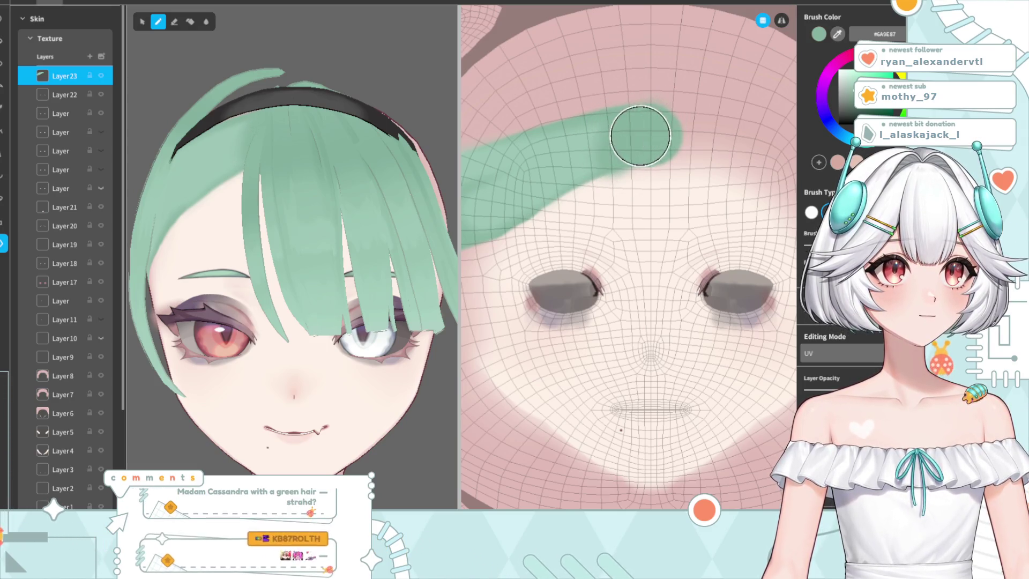
scroll(423, 218, down, 3)
scroll(403, 245, down, 2)
scroll(397, 244, down, 2)
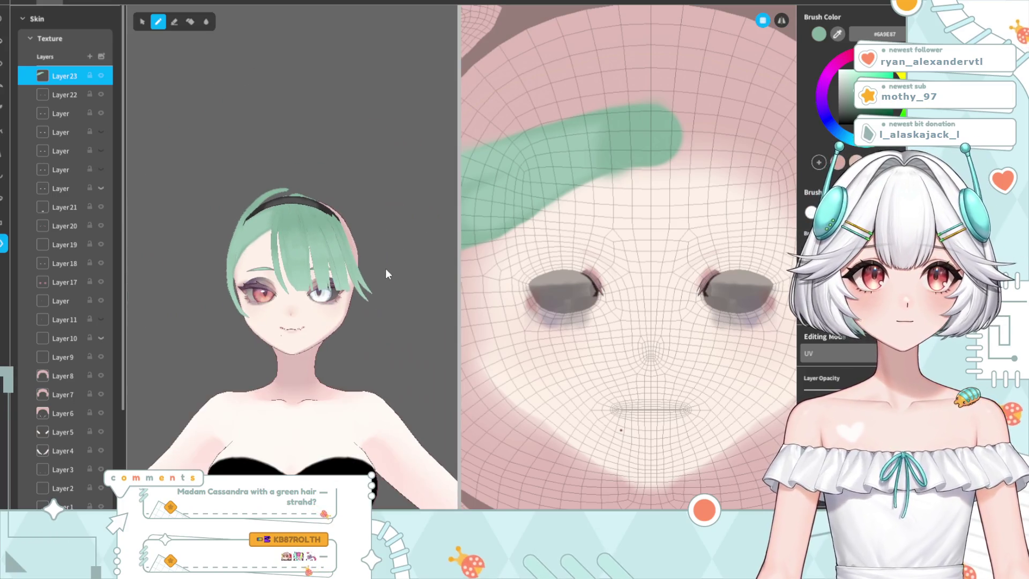
scroll(301, 326, up, 2)
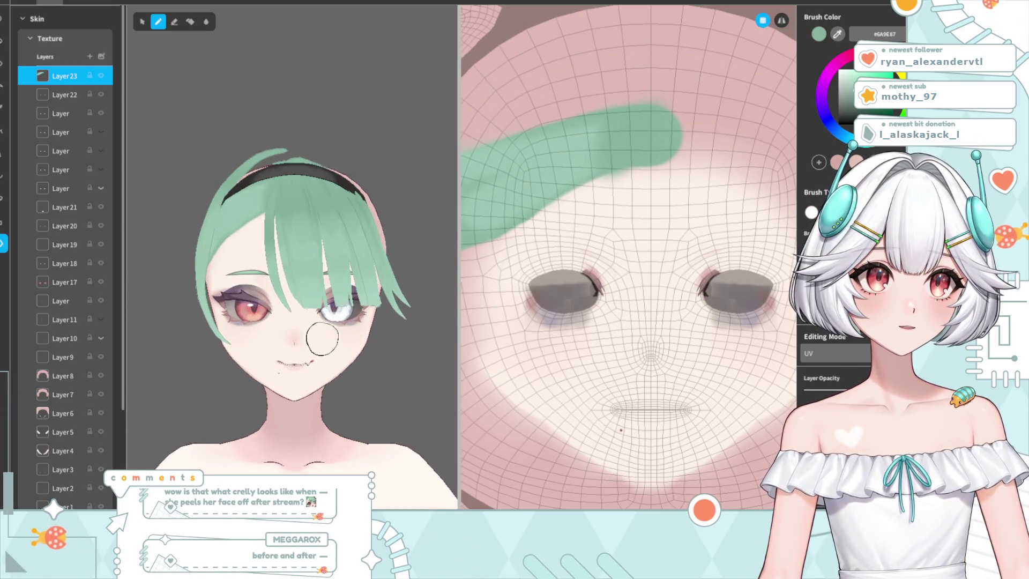
scroll(313, 333, up, 1)
scroll(322, 340, up, 1)
scroll(317, 326, up, 2)
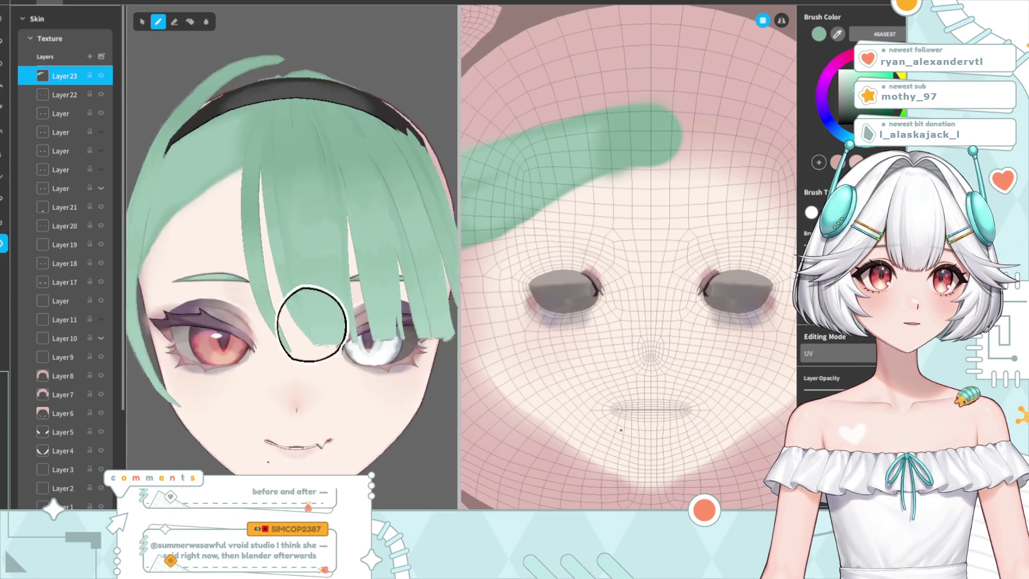
scroll(312, 317, up, 1)
scroll(308, 307, down, 1)
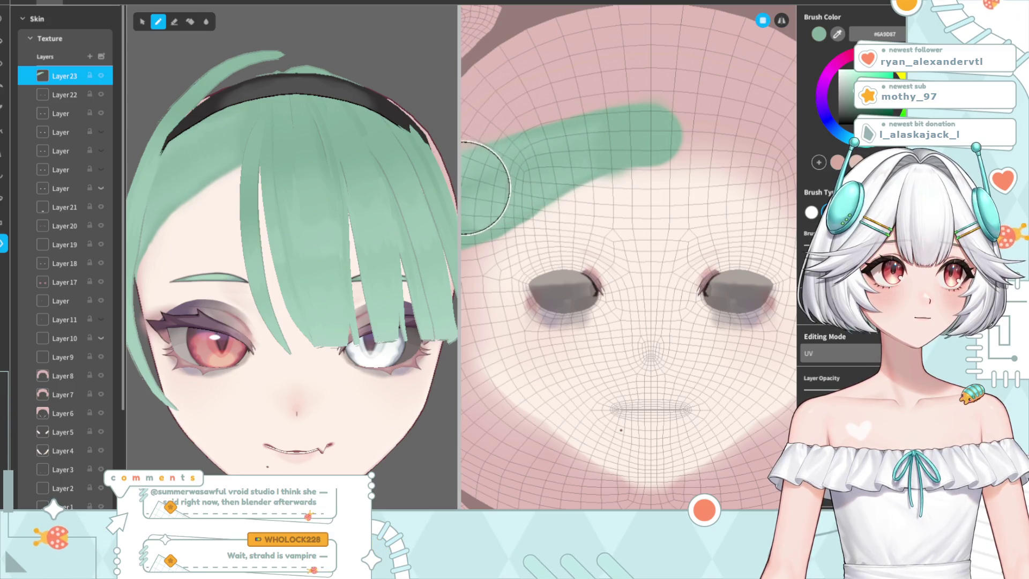
scroll(338, 322, down, 3)
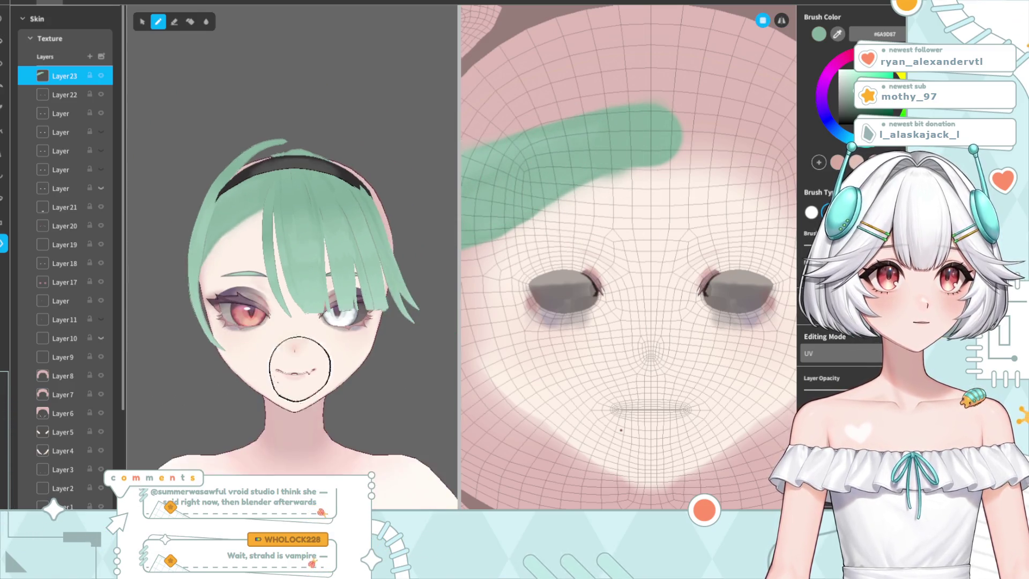
scroll(344, 379, up, 3)
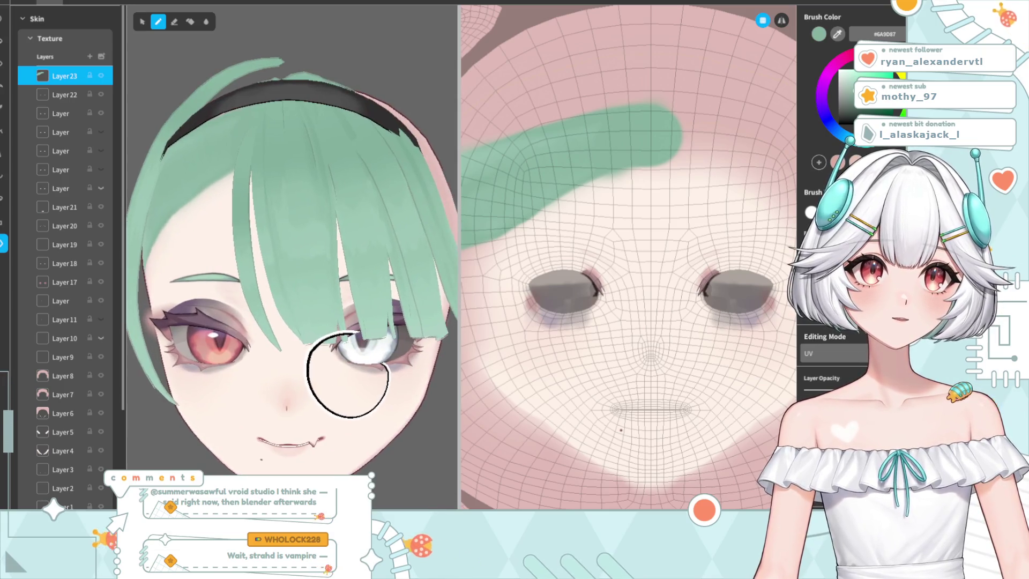
scroll(349, 405, down, 3)
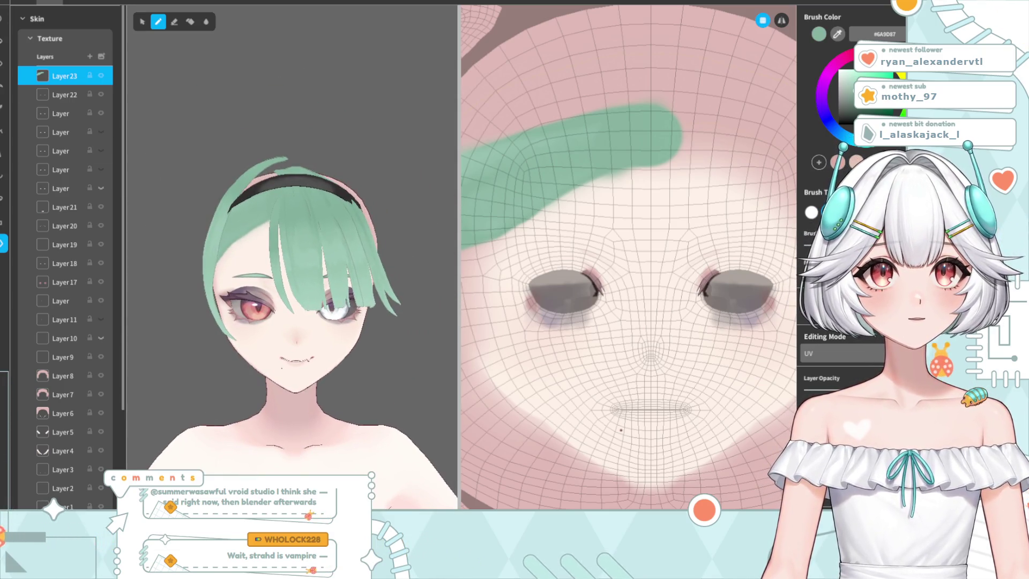
click(5, 18)
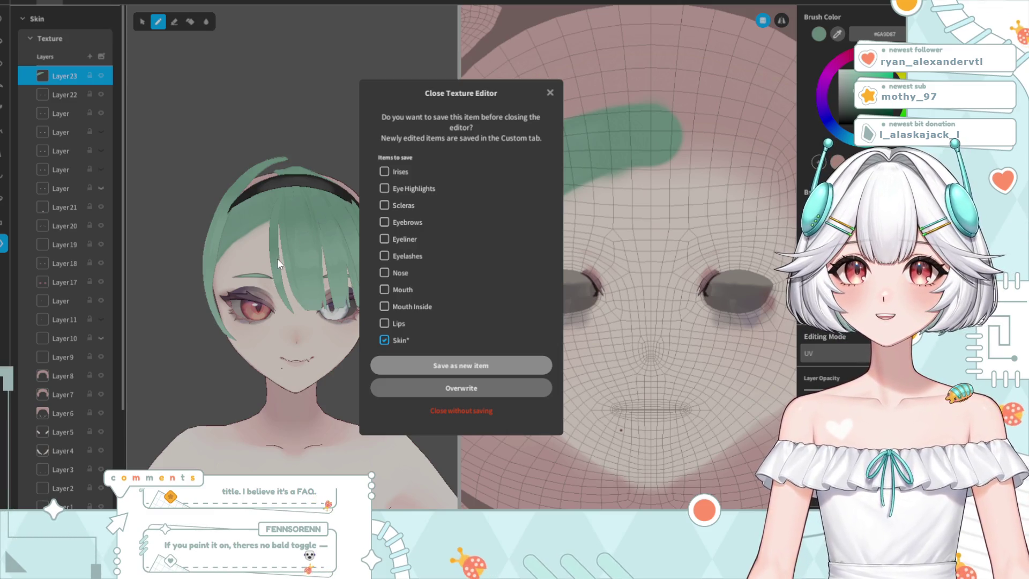
key(Return)
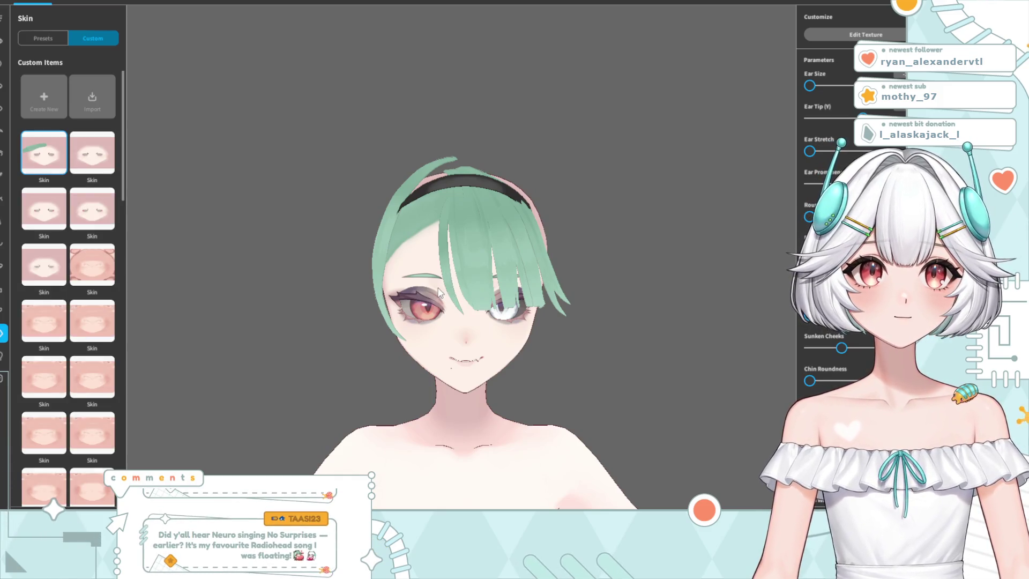
scroll(429, 306, up, 10)
scroll(376, 253, down, 3)
scroll(377, 255, down, 3)
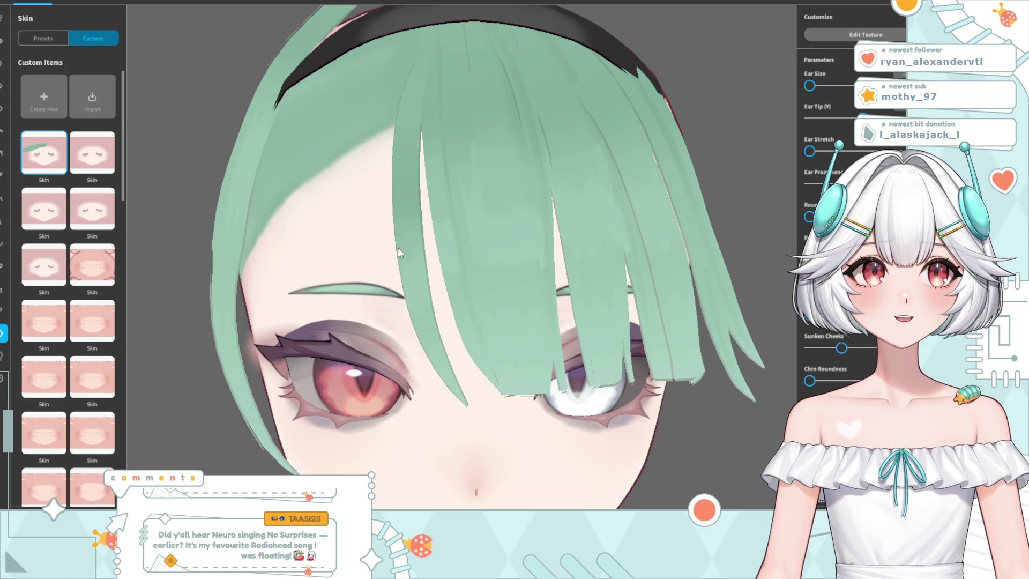
scroll(397, 248, down, 2)
scroll(400, 262, down, 3)
scroll(401, 296, down, 1)
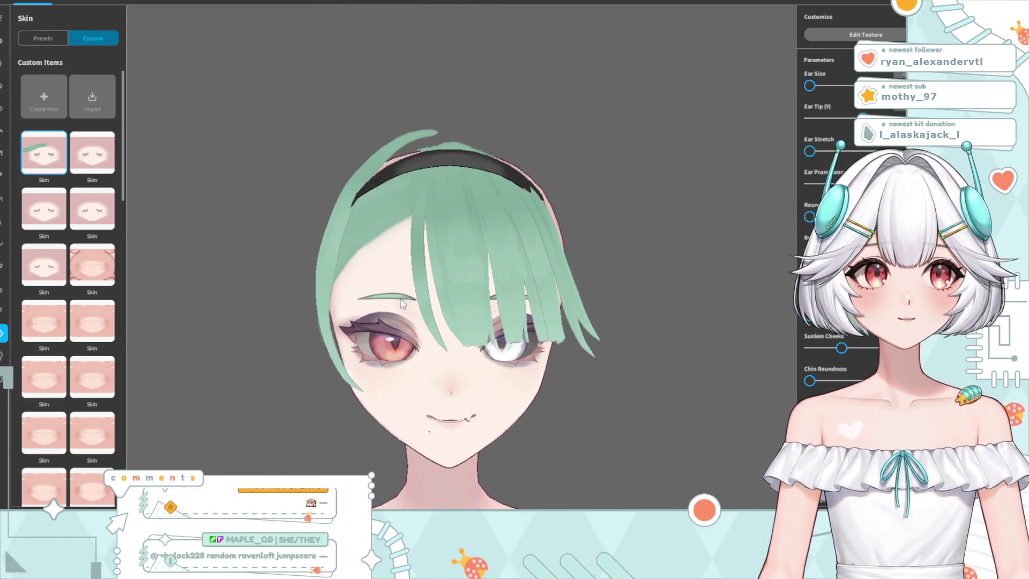
scroll(346, 260, up, 1)
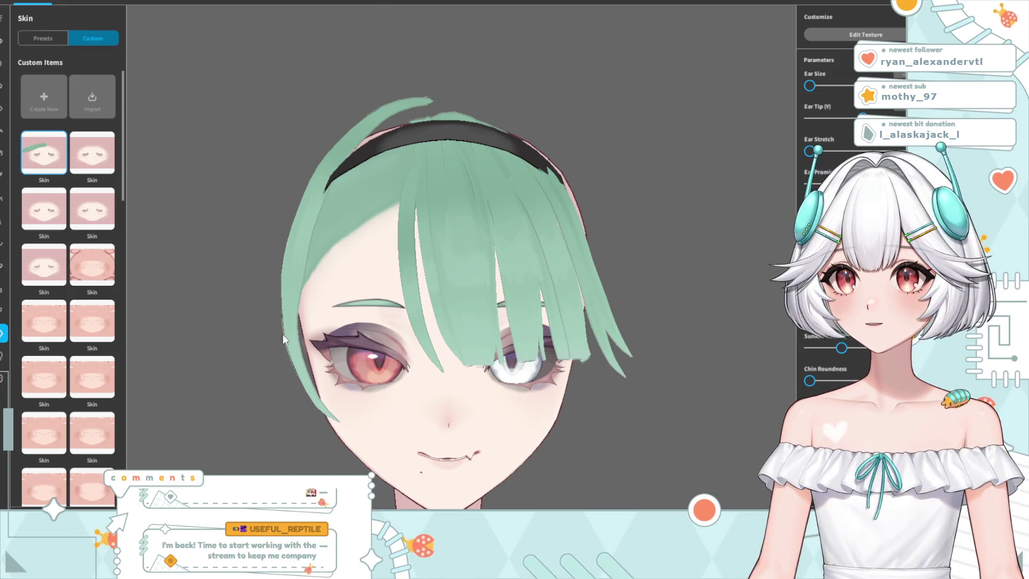
scroll(353, 218, down, 2)
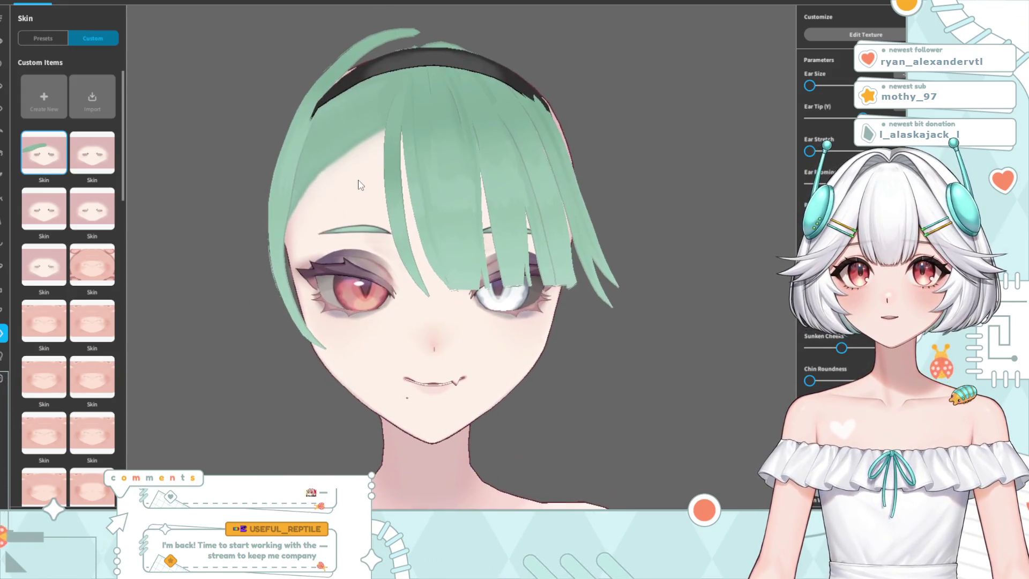
scroll(362, 207, down, 1)
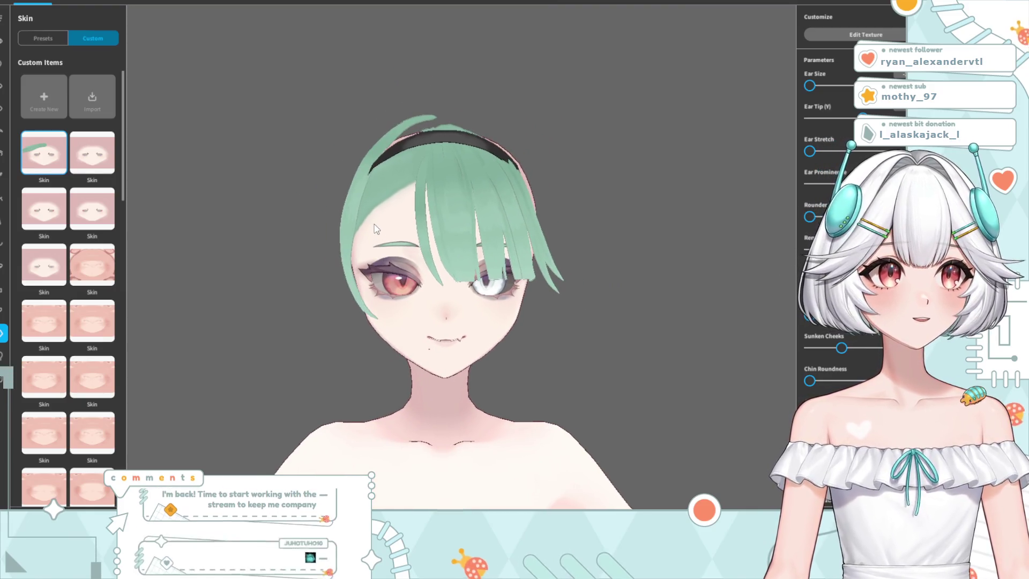
scroll(375, 220, up, 1)
scroll(408, 217, down, 1)
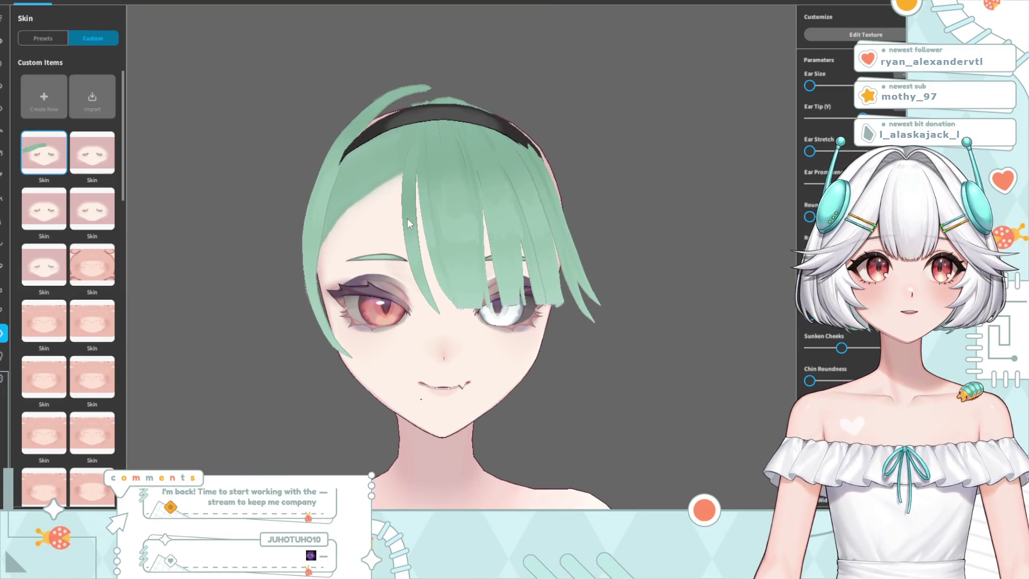
scroll(410, 222, up, 1)
Inspect the painted head in profile and show the Front hair category instead of the skin items
right_drag(410, 221, 400, 229)
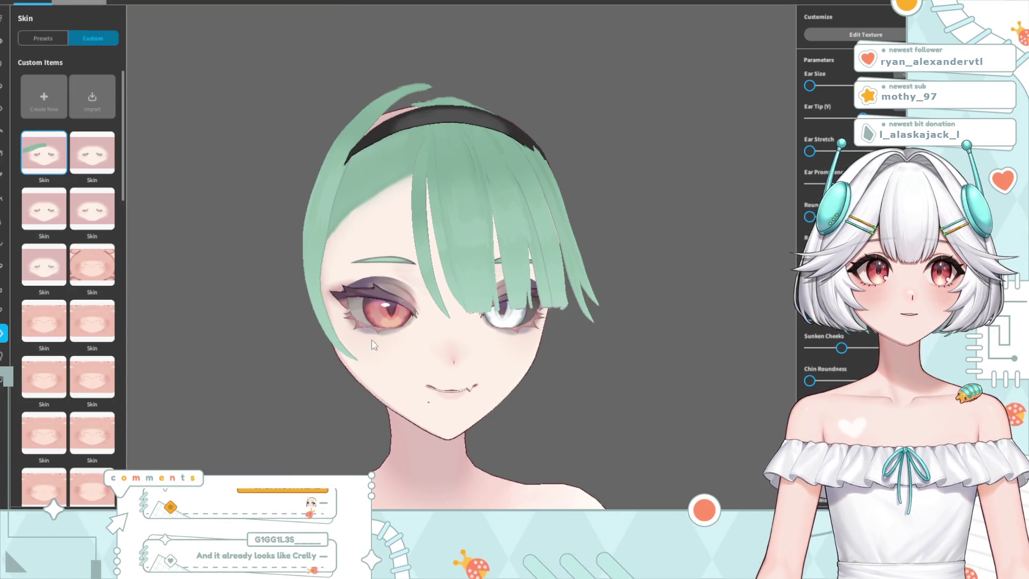
click(3, 41)
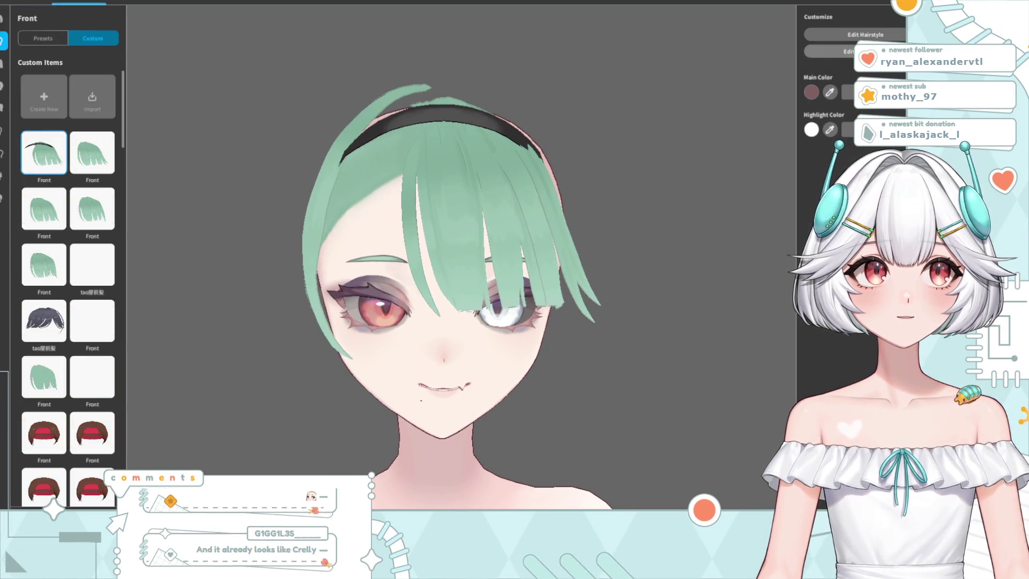
Reopen the front hair Hairstyle Editor listing the freehand and procedural groups
click(867, 37)
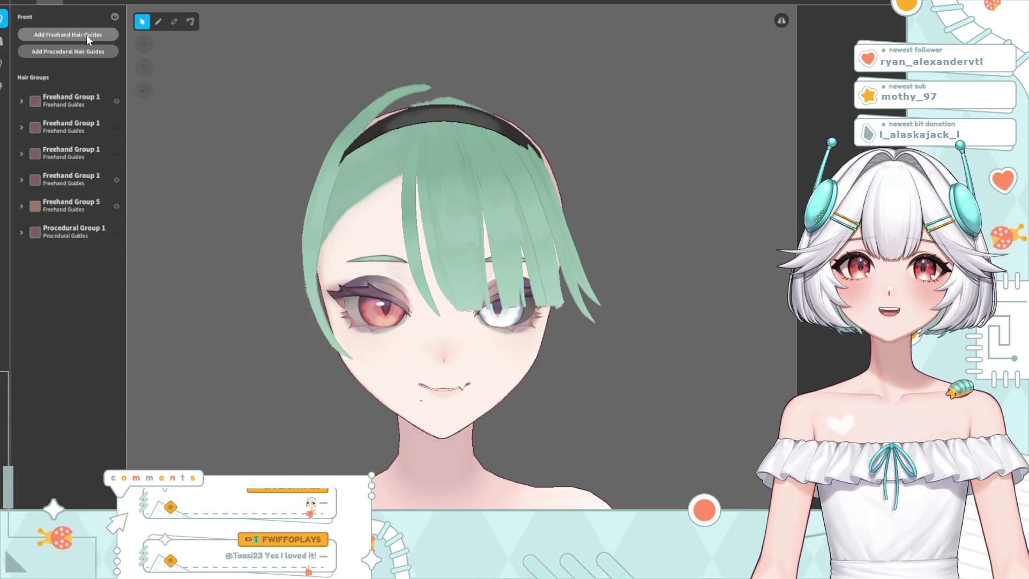
Delete Procedural Group 1 from the front hair list
click(62, 239)
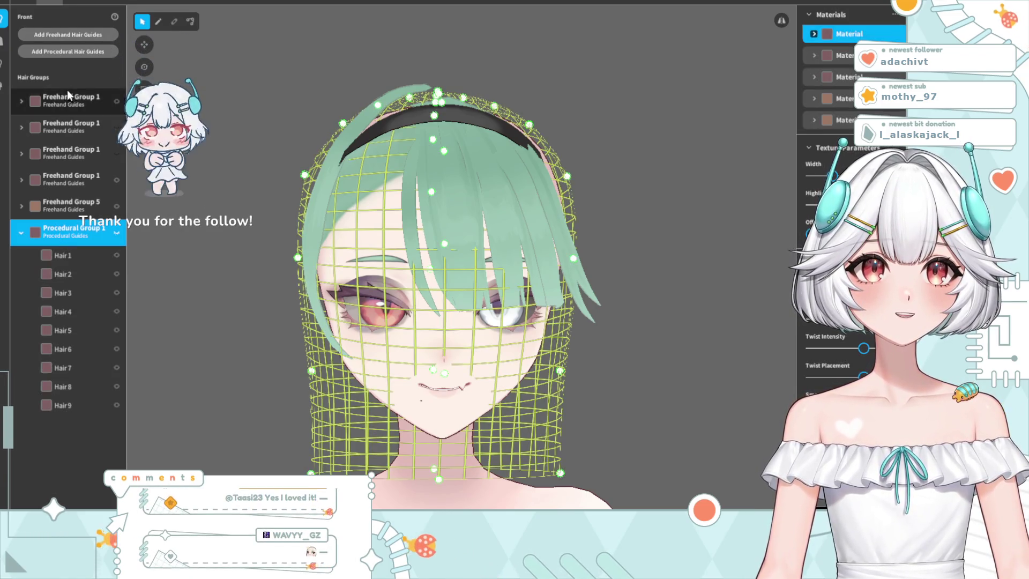
right_click(69, 255)
click(44, 230)
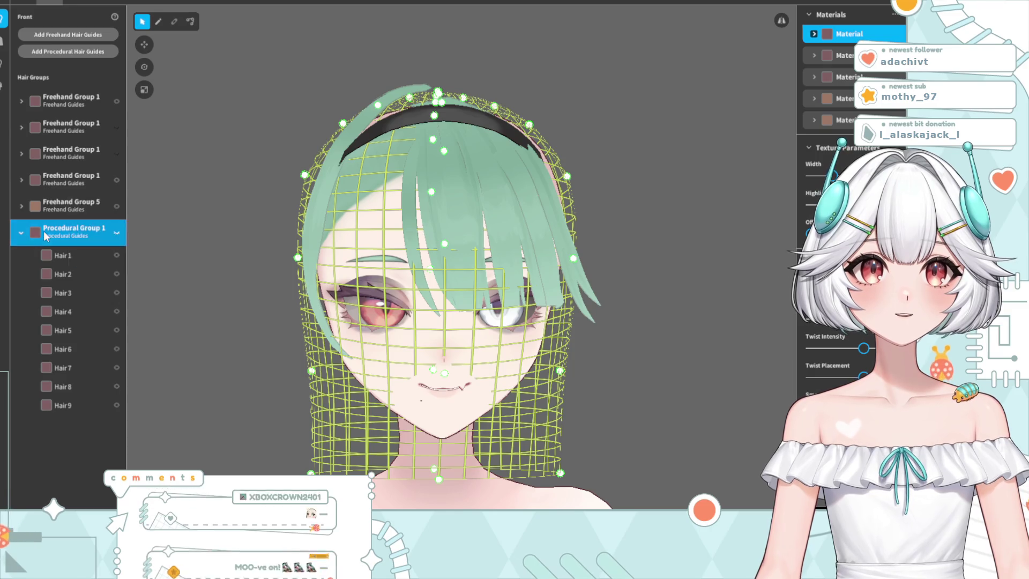
right_click(86, 233)
click(112, 262)
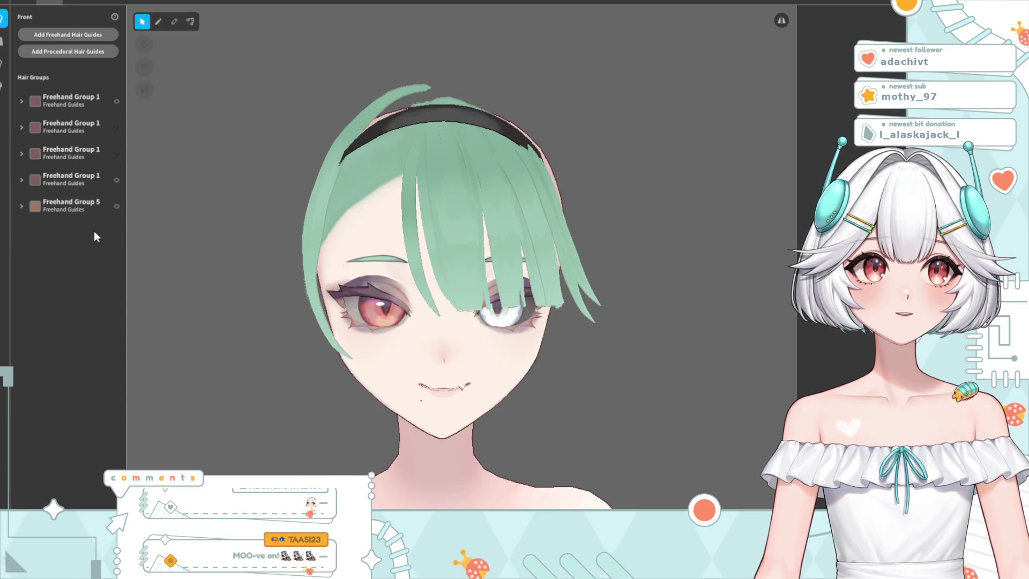
Duplicate Freehand Group 5 and delete the copied strands Hair 66 and Hair 67, leaving it empty
click(50, 207)
right_click(52, 208)
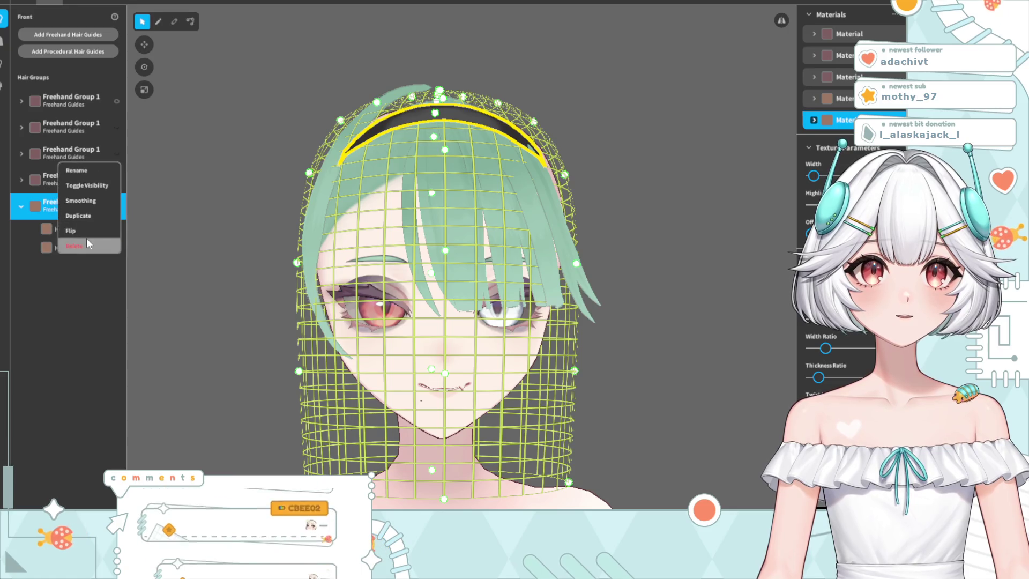
click(86, 212)
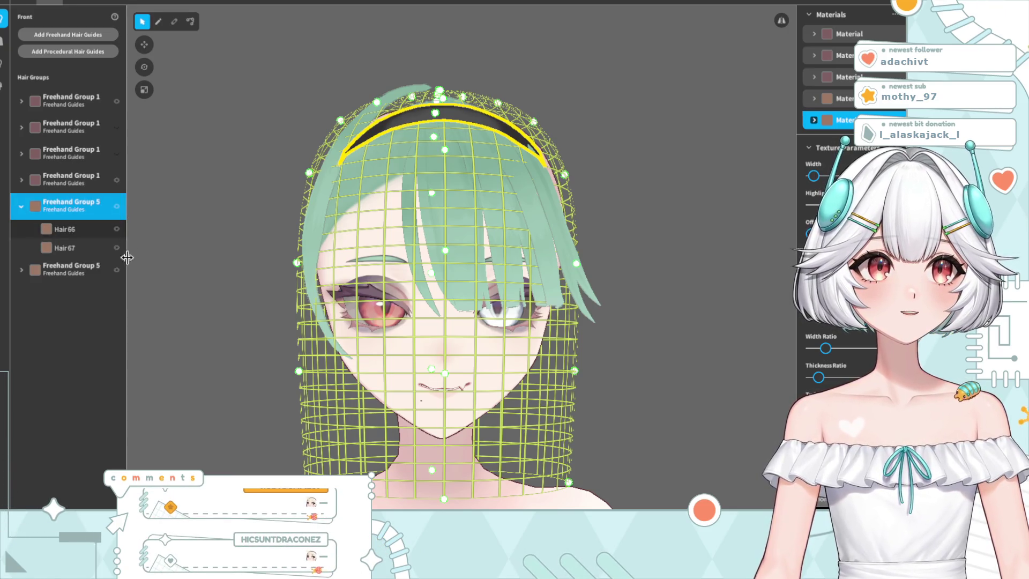
click(63, 268)
right_click(88, 256)
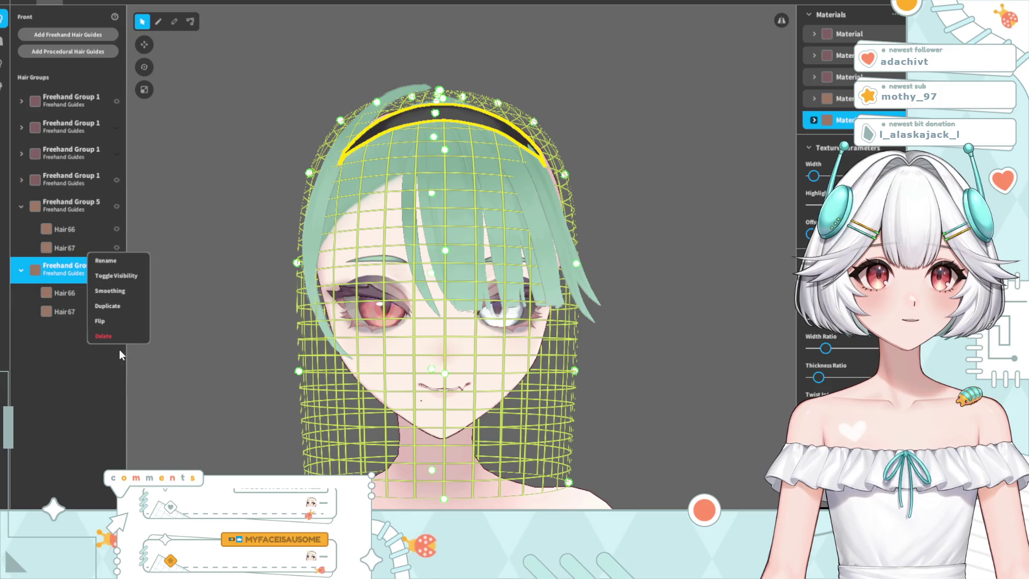
click(99, 341)
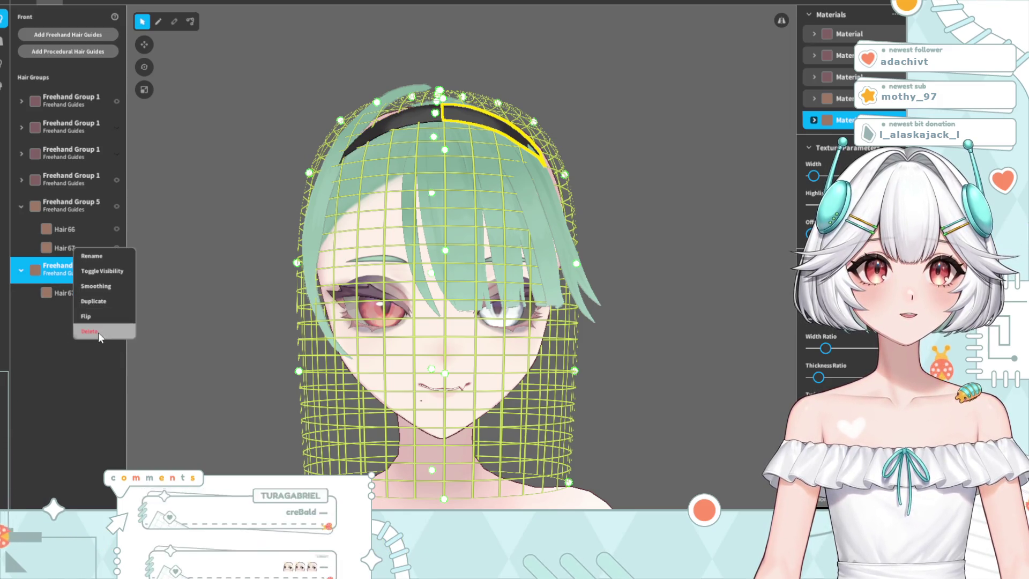
click(98, 332)
Shift the empty group's guide cage slightly along the X axis and ready the freehand brush
right_drag(476, 165, 500, 253)
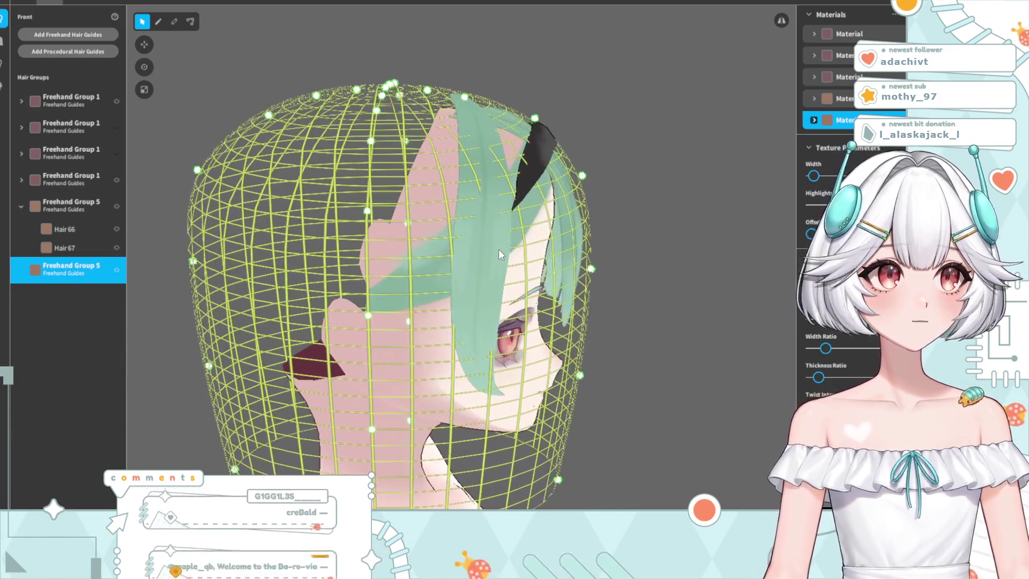
click(145, 46)
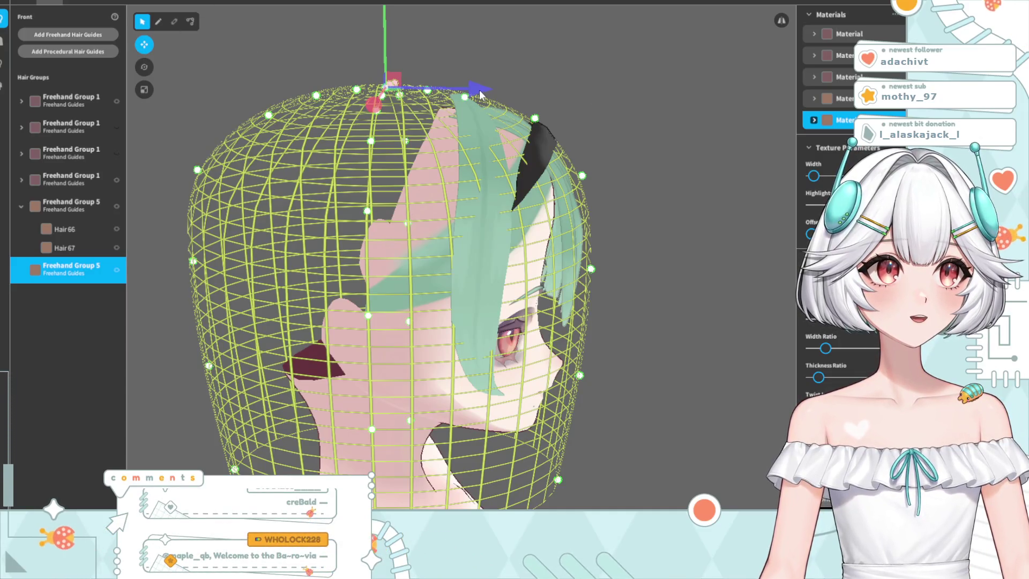
drag(480, 95, 488, 94)
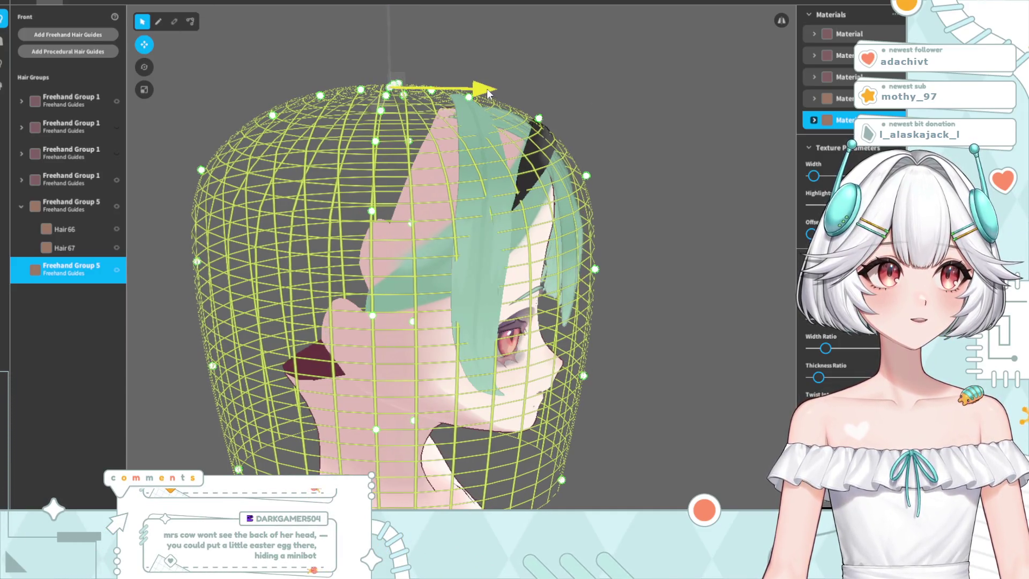
right_drag(487, 94, 543, 214)
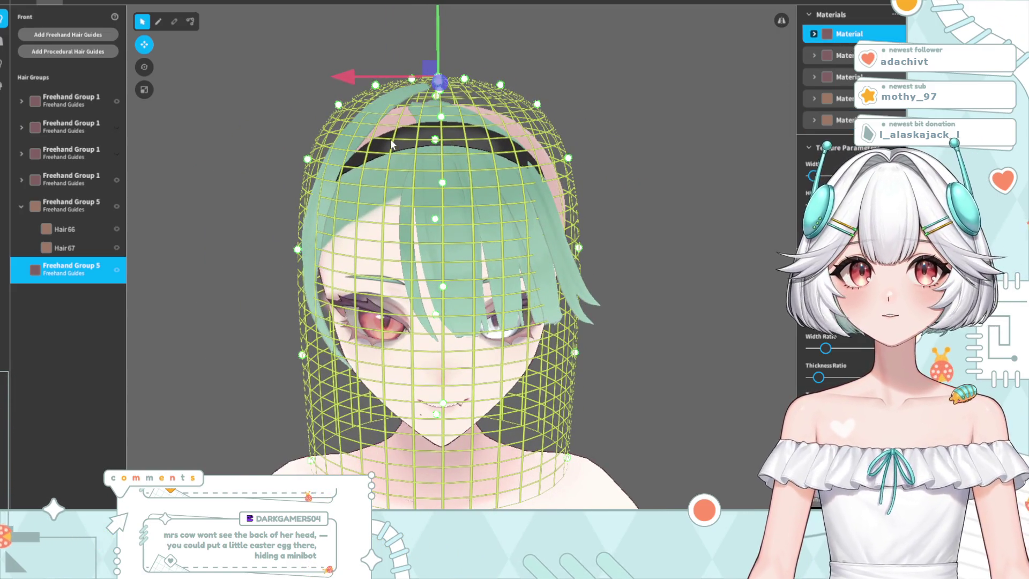
click(158, 21)
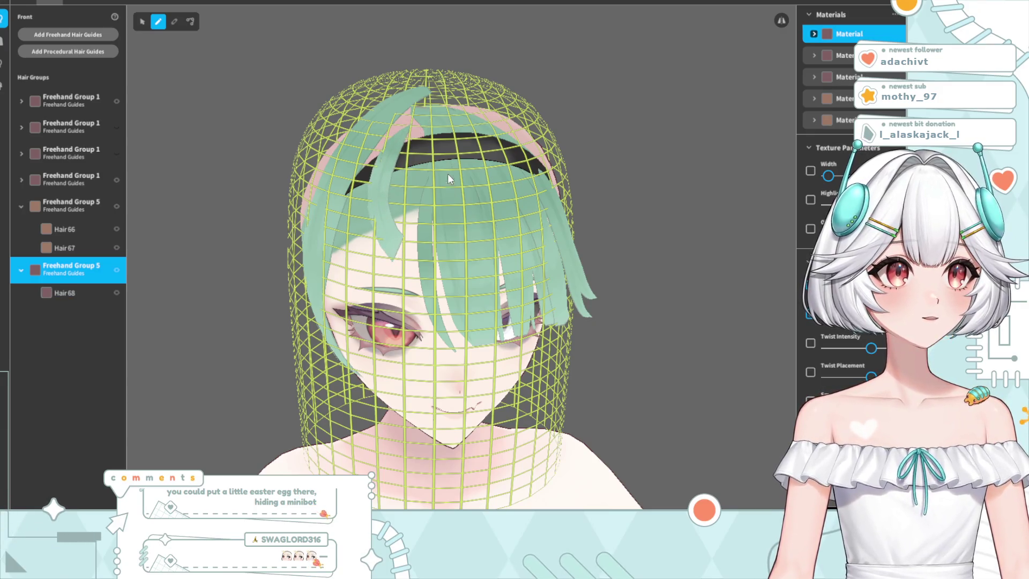
scroll(859, 367, down, 2)
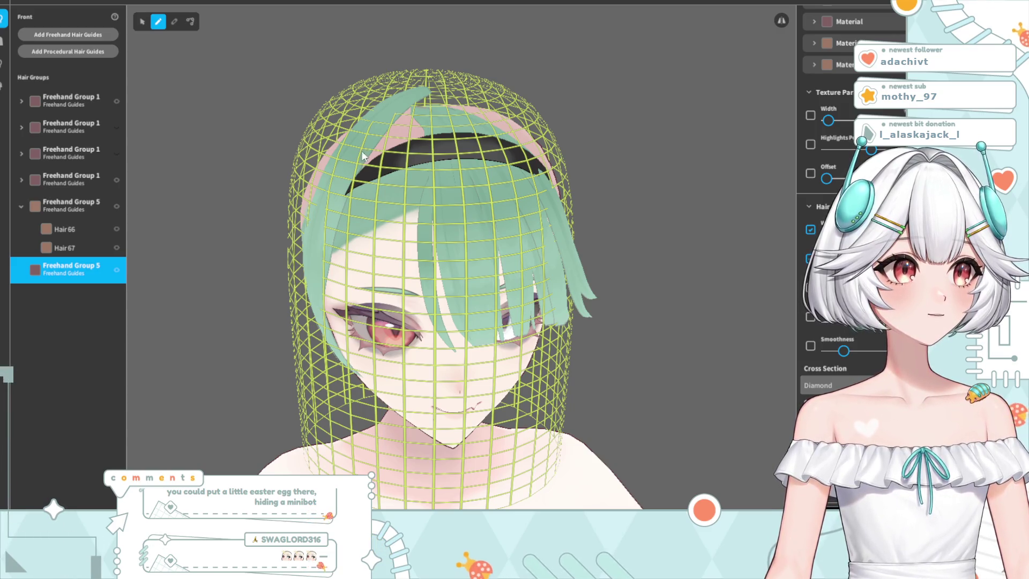
Draw trial strands down from the crown and undo them
drag(411, 127, 392, 242)
mouse_move(409, 260)
right_down()
mouse_move(472, 238)
mouse_move(441, 171)
right_up()
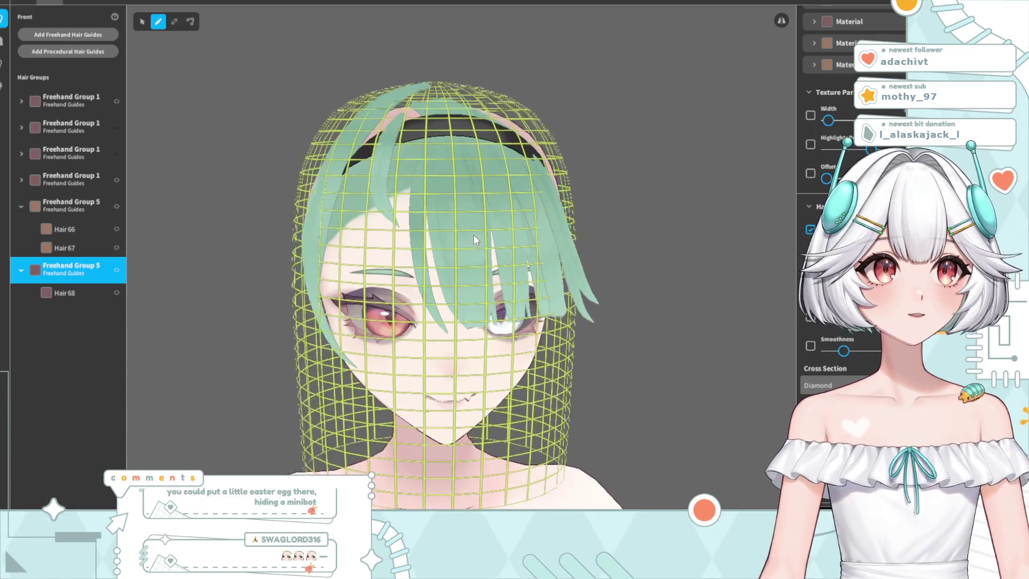
drag(416, 126, 393, 186)
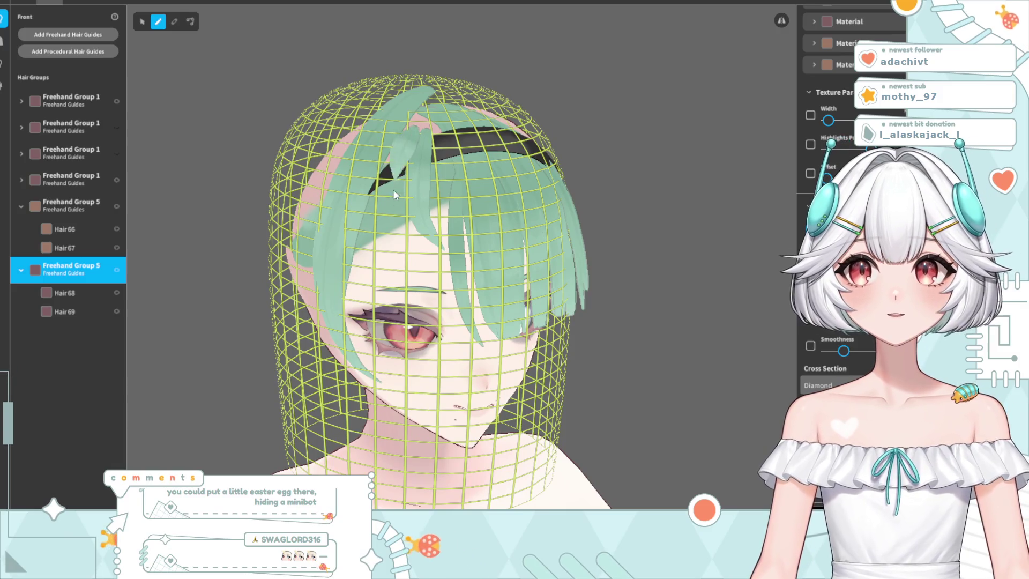
mouse_move(393, 185)
right_down()
mouse_move(415, 224)
mouse_move(404, 215)
right_up()
key(ctrl+z)
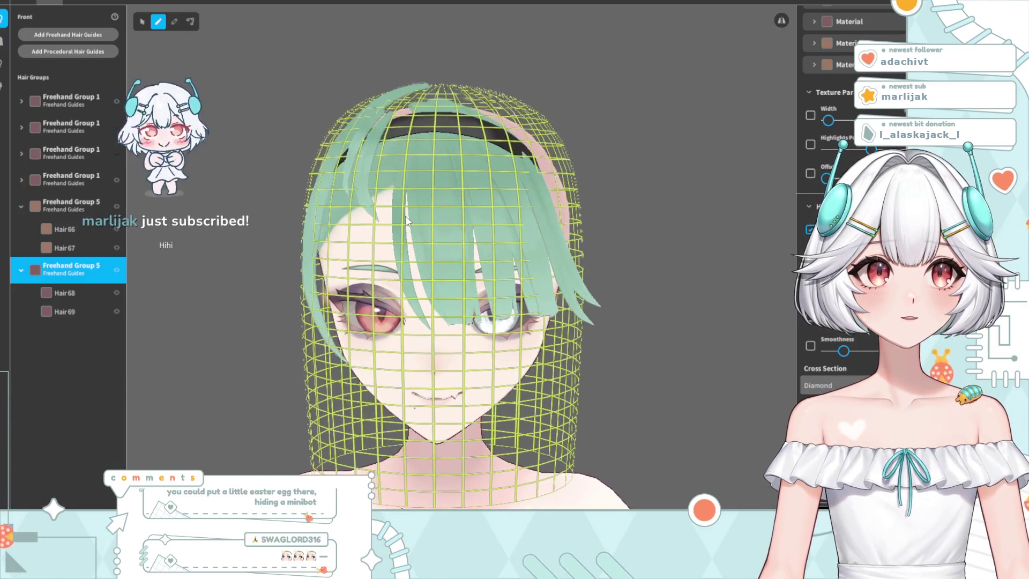
key(ctrl+z)
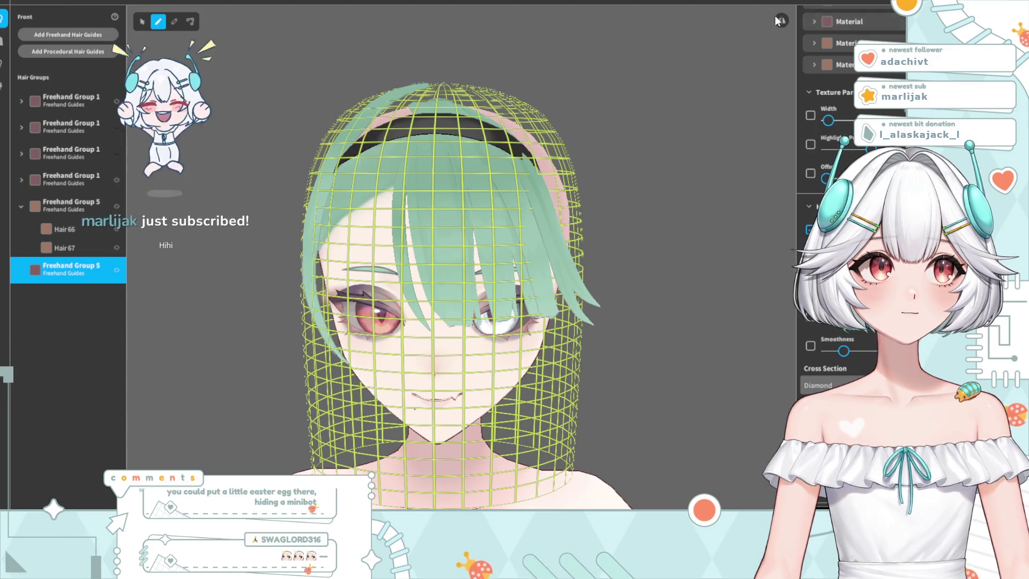
With X-mirror enabled, draw a mirrored strand pair across the crown and undo the extra pair
click(779, 20)
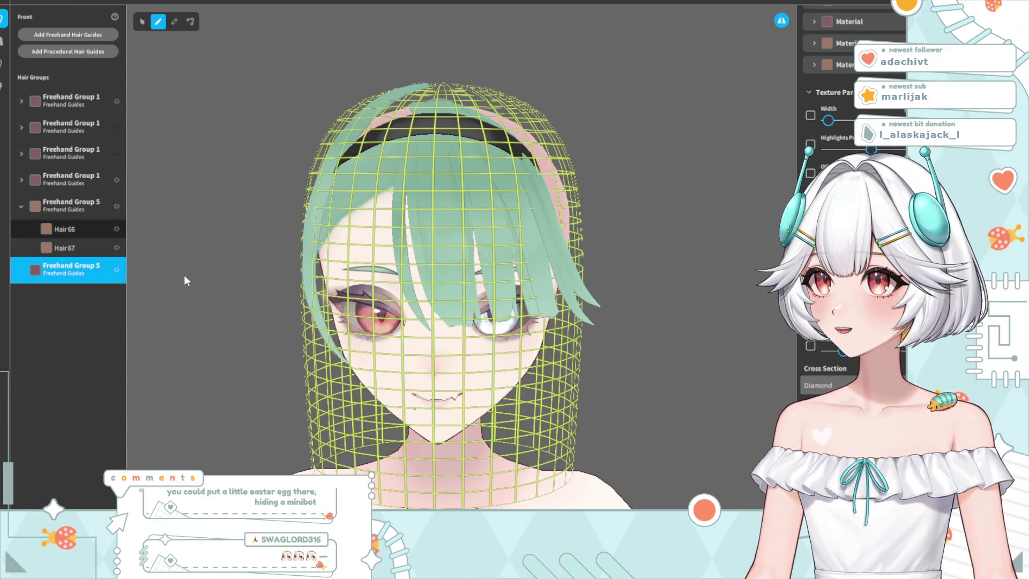
right_drag(425, 242, 423, 240)
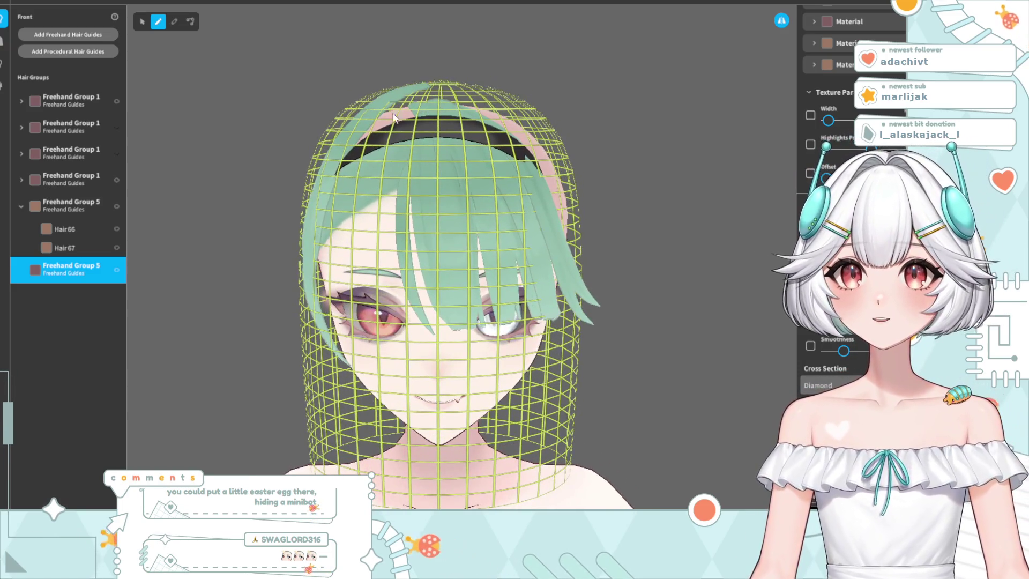
mouse_move(410, 108)
mouse_down()
mouse_move(393, 178)
mouse_move(410, 150)
mouse_up()
right_drag(409, 150, 427, 161)
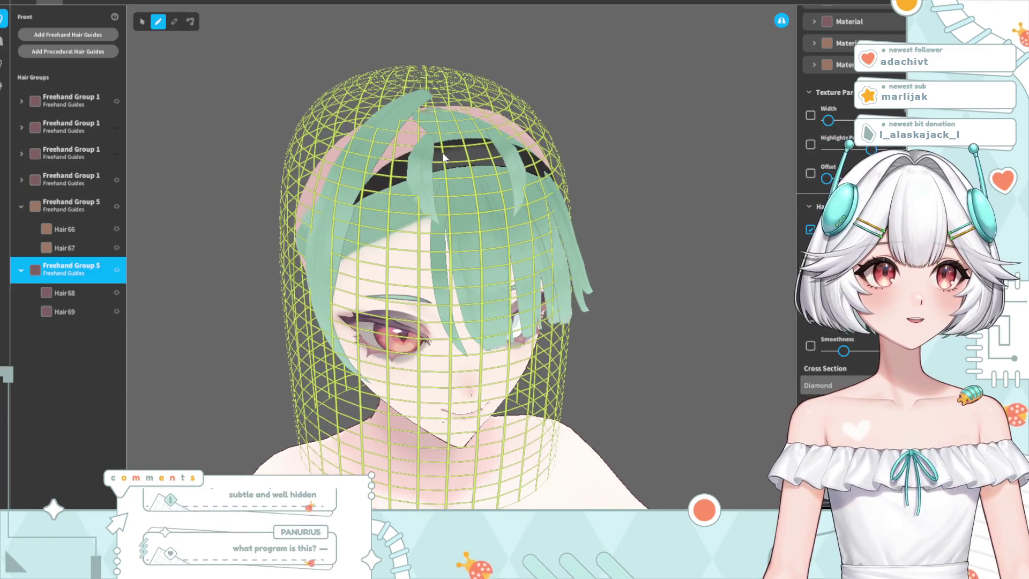
key(ctrl+z)
key(ctrl+z)
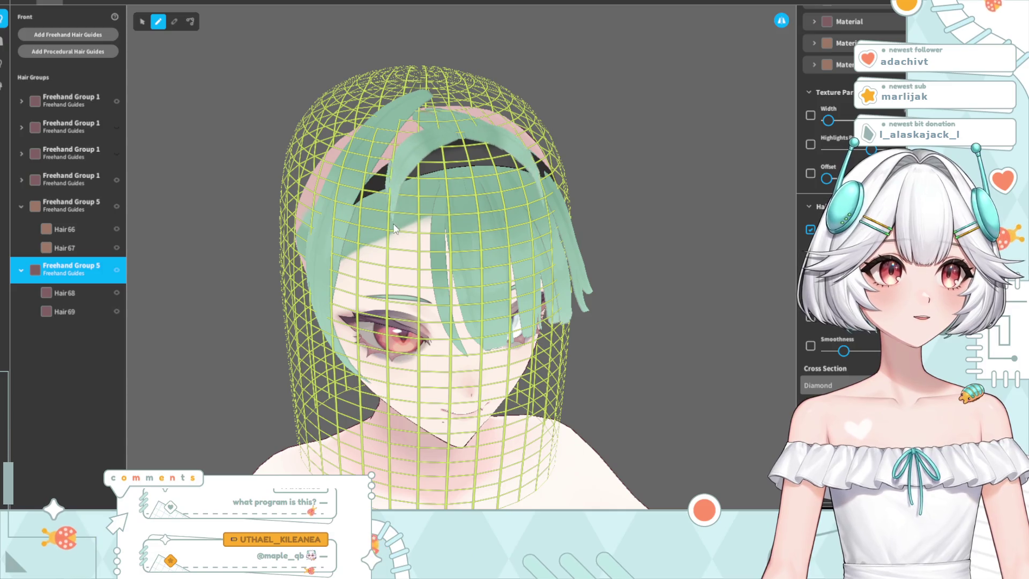
click(191, 22)
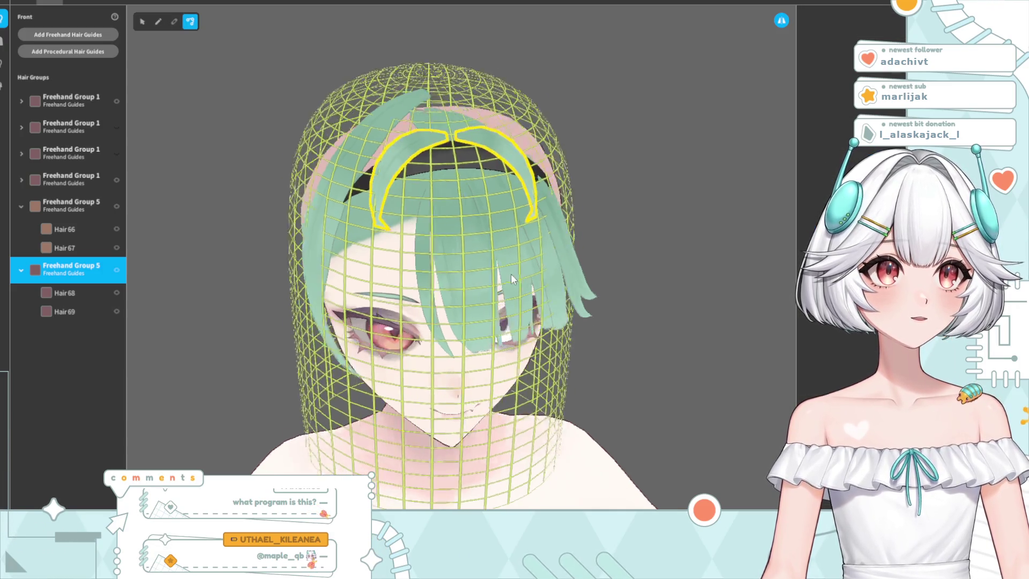
right_drag(512, 274, 512, 260)
click(383, 167)
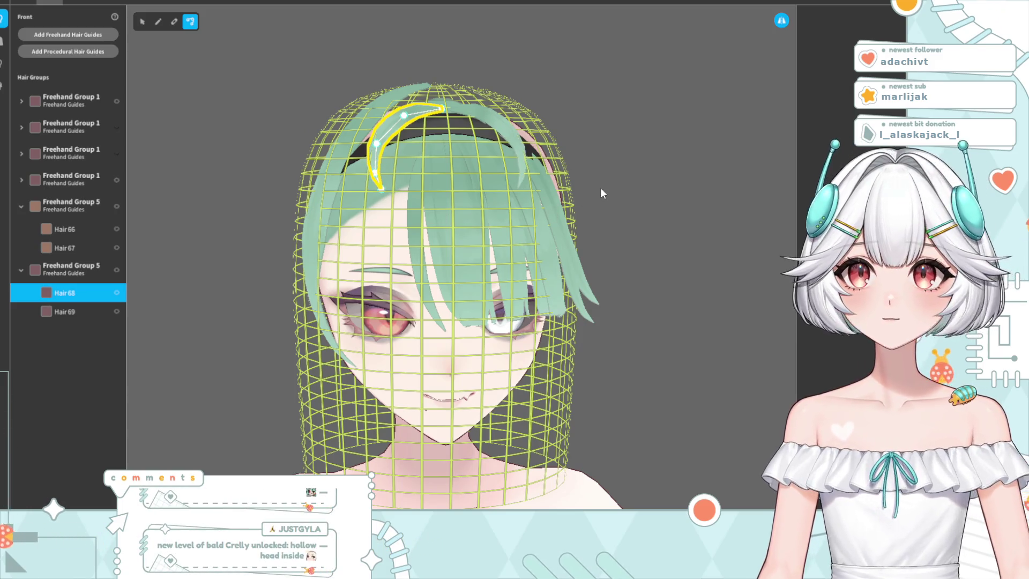
click(615, 190)
right_drag(416, 142, 497, 192)
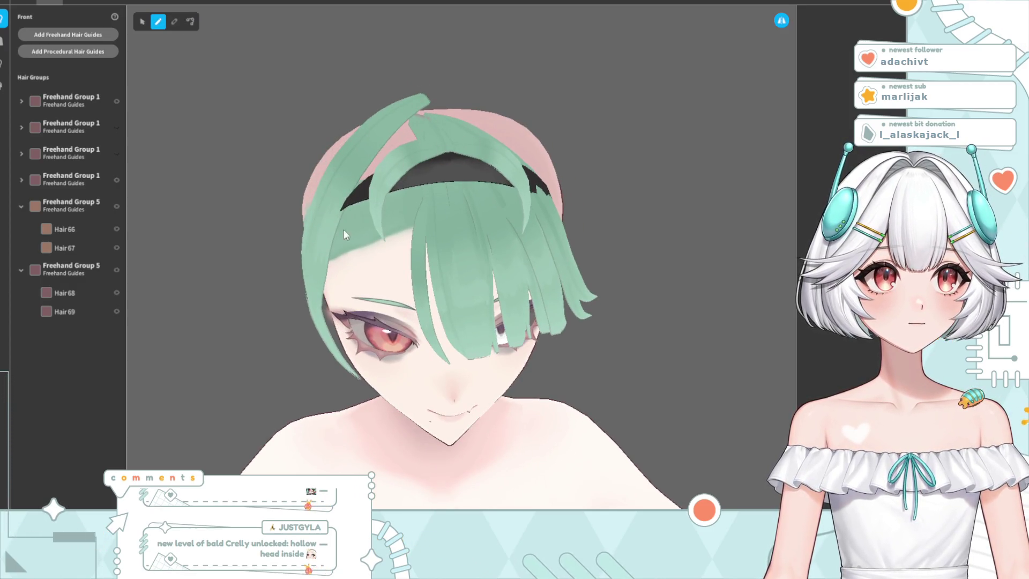
click(52, 271)
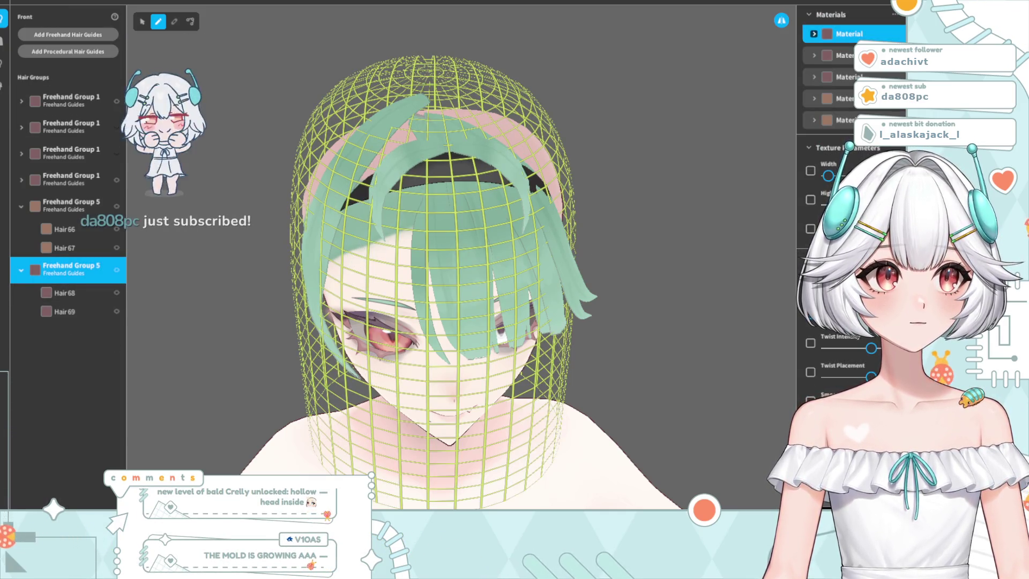
scroll(845, 241, down, 3)
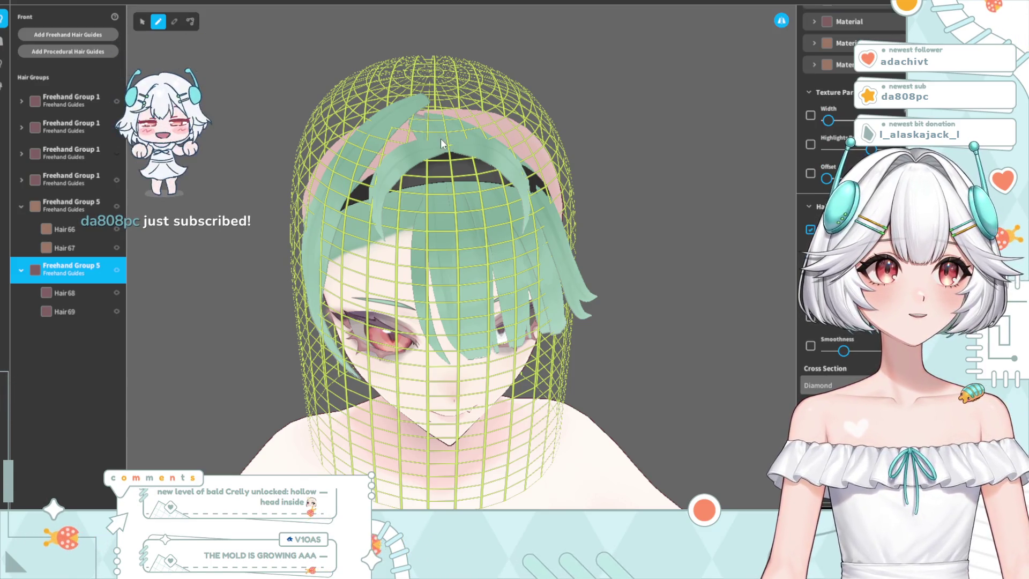
right_drag(351, 266, 433, 277)
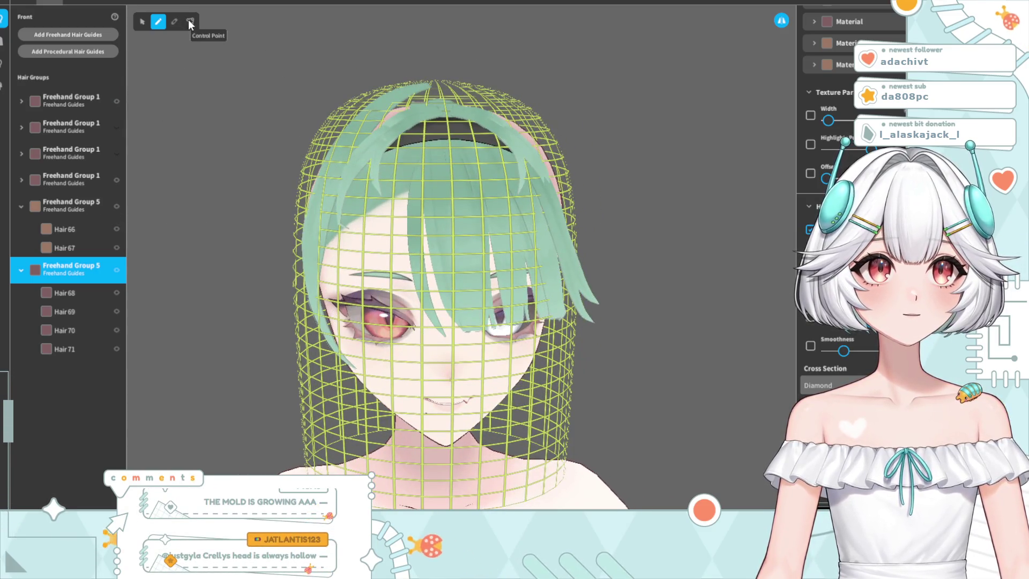
Bend Hair 70's guide so its lower tip sweeps outward to the right
click(190, 22)
click(342, 201)
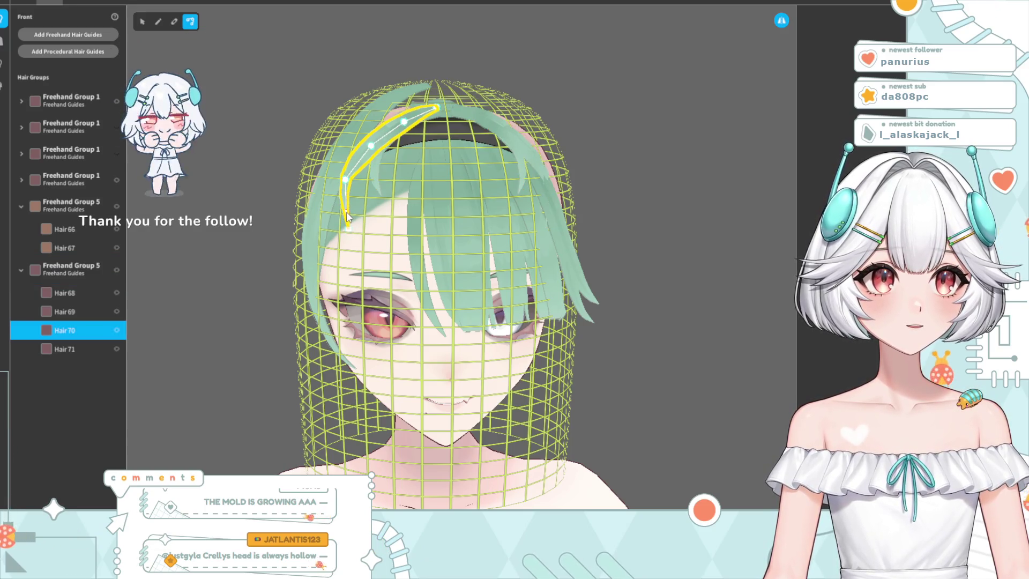
drag(348, 225, 369, 231)
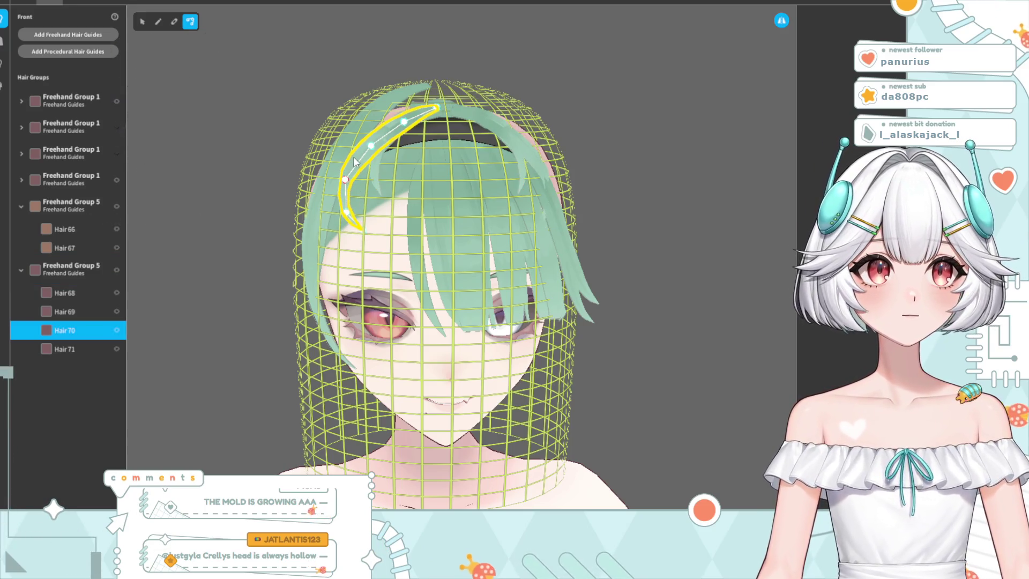
drag(351, 176, 360, 158)
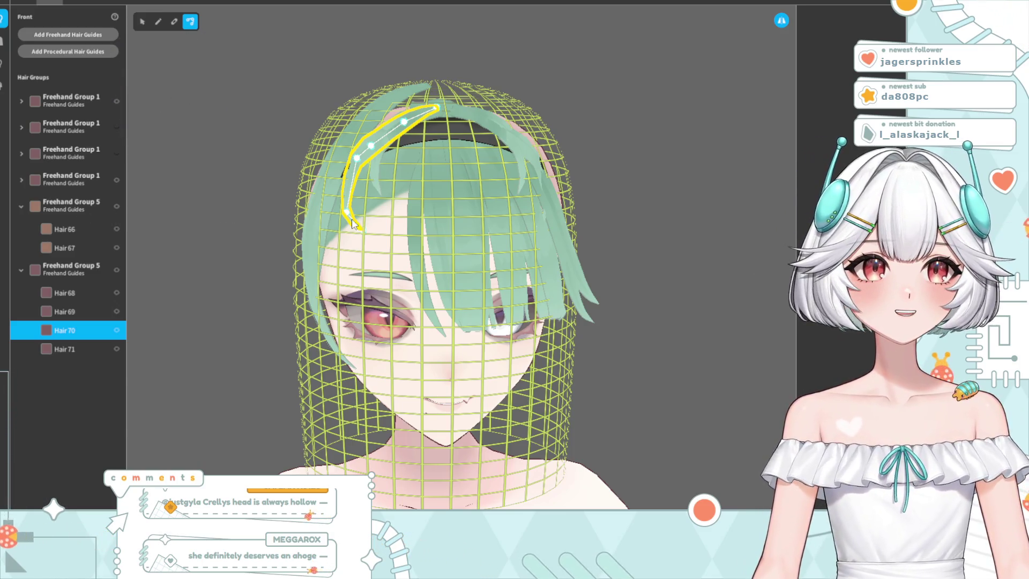
drag(343, 177, 352, 173)
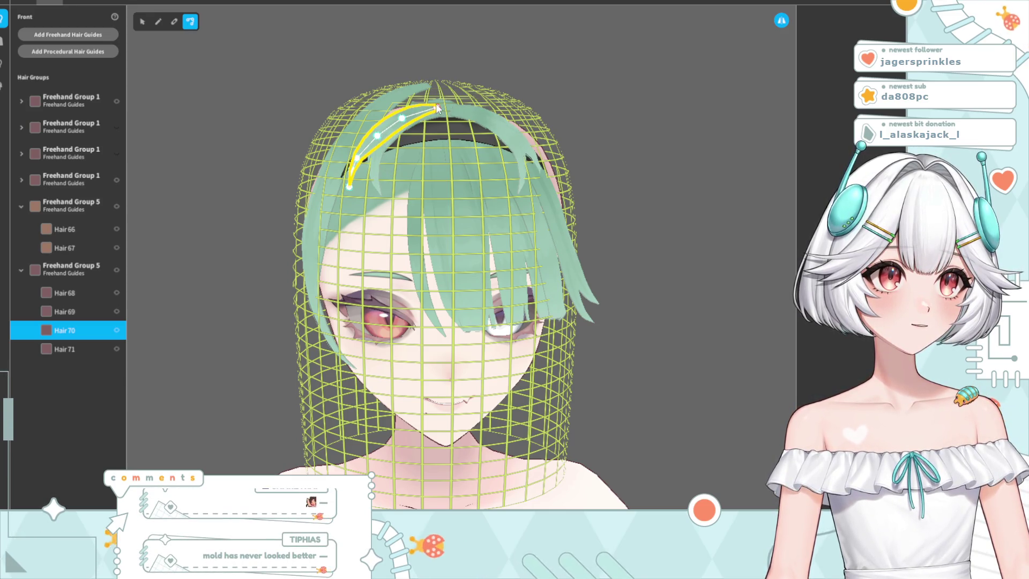
Extend Hair 68's lower guide point down and right into a crescent toward the left brow
click(376, 173)
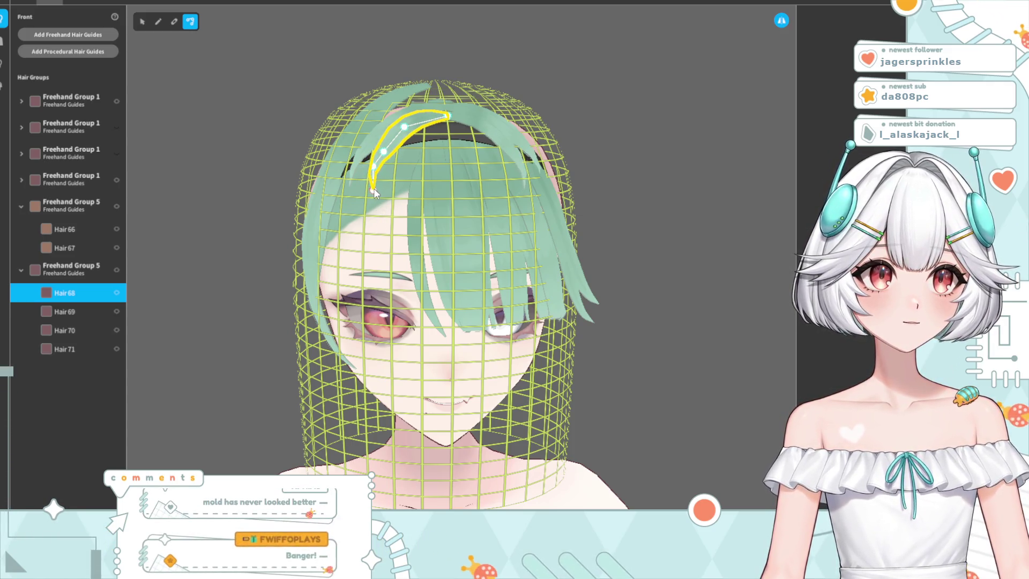
drag(375, 195, 389, 216)
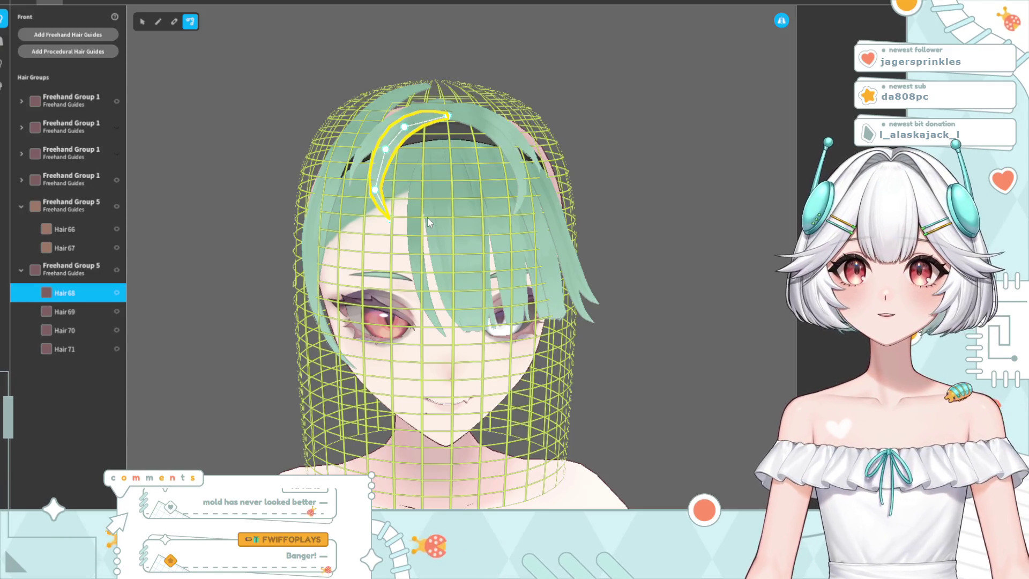
mouse_move(588, 230)
middle_down()
mouse_move(571, 236)
mouse_move(587, 233)
middle_up()
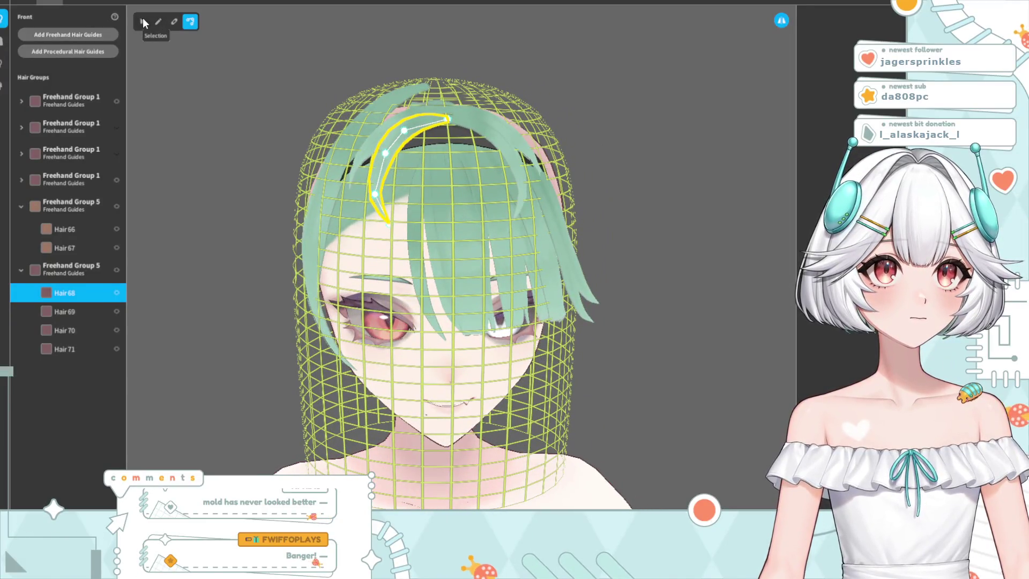
click(80, 269)
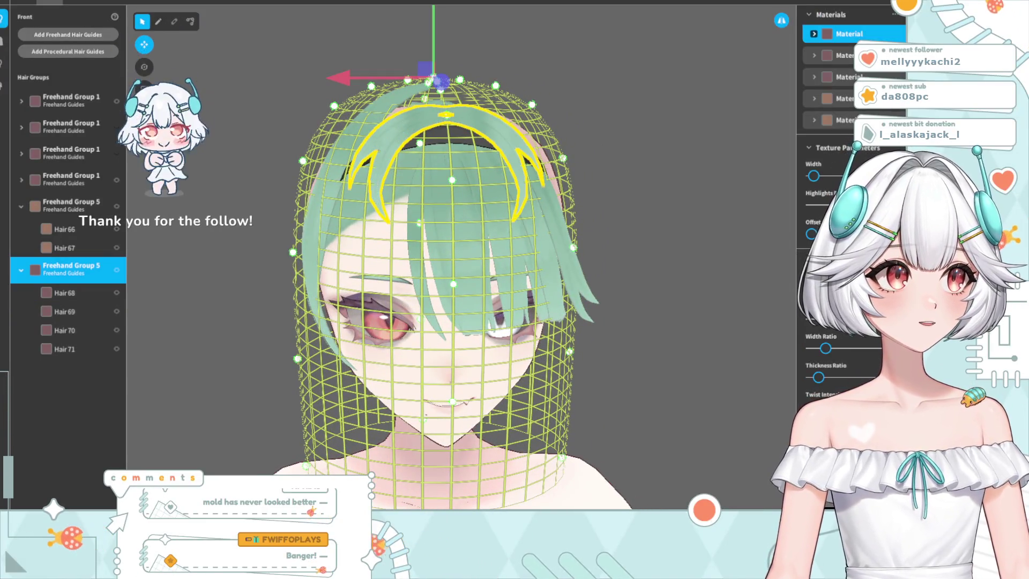
drag(827, 348, 834, 348)
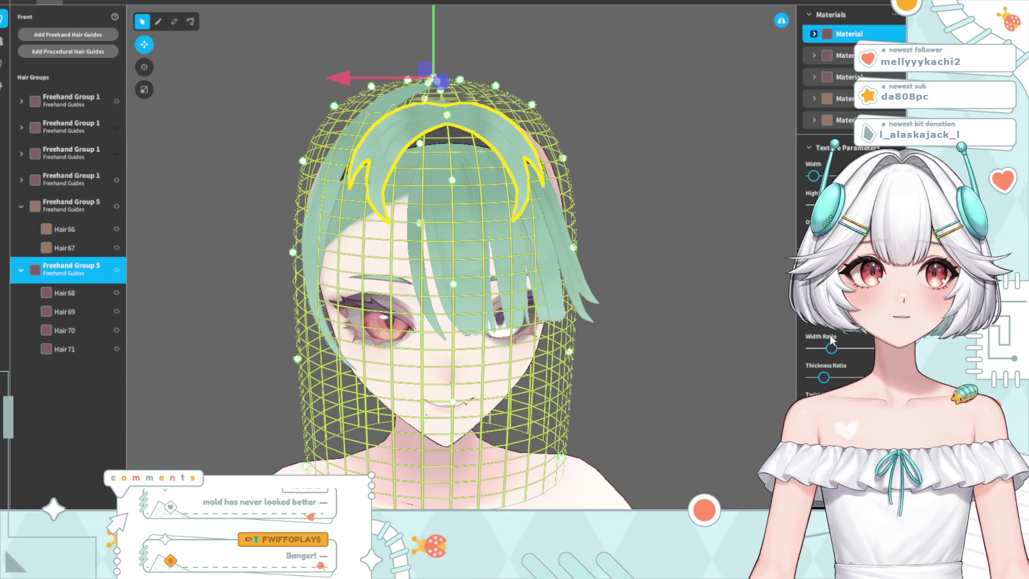
drag(833, 347, 829, 347)
drag(678, 255, 623, 247)
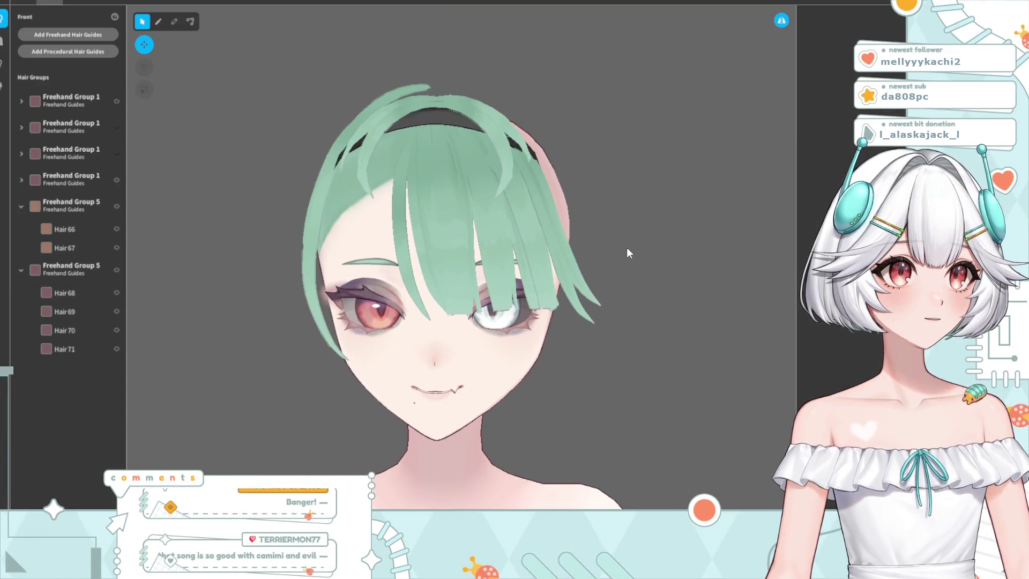
scroll(458, 201, up, 2)
mouse_move(459, 201)
mouse_down()
mouse_move(466, 205)
mouse_move(342, 100)
mouse_up()
click(69, 279)
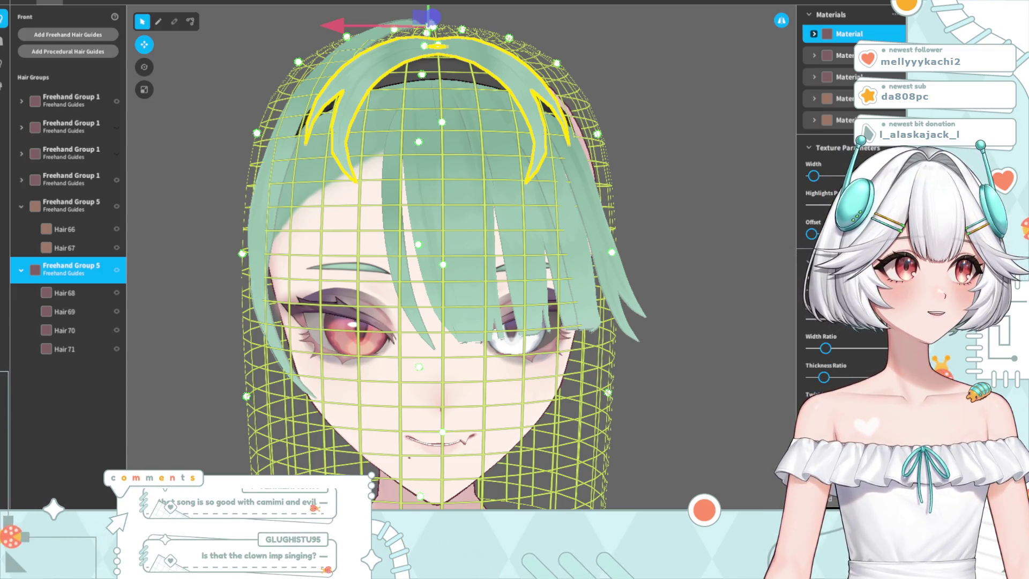
scroll(844, 241, down, 5)
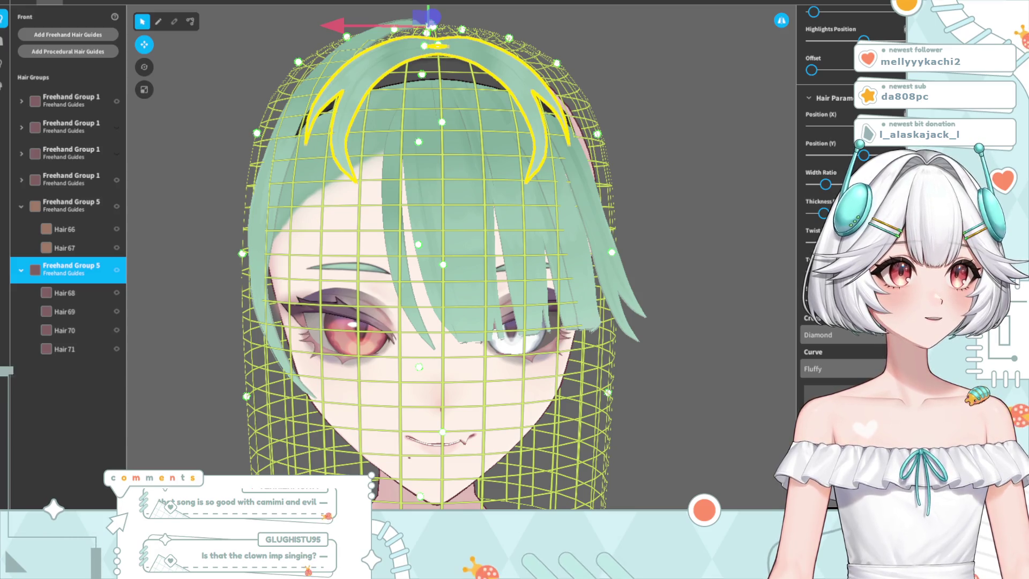
click(707, 267)
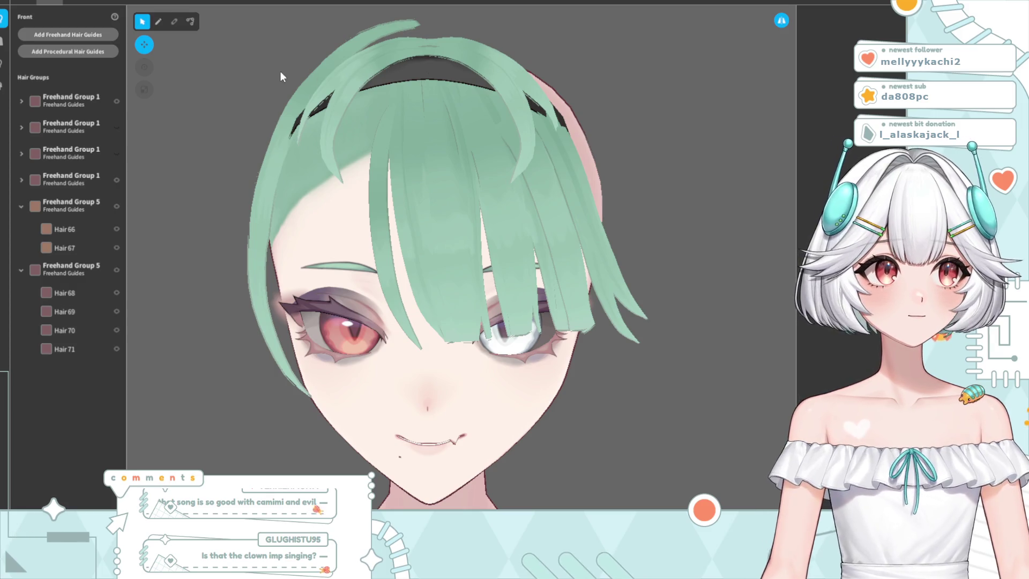
click(345, 87)
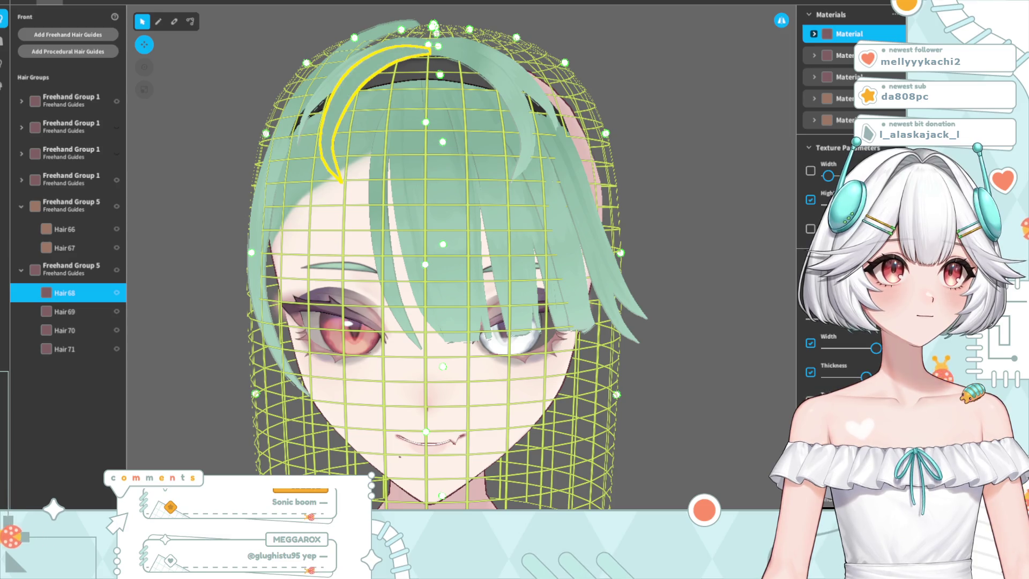
click(61, 277)
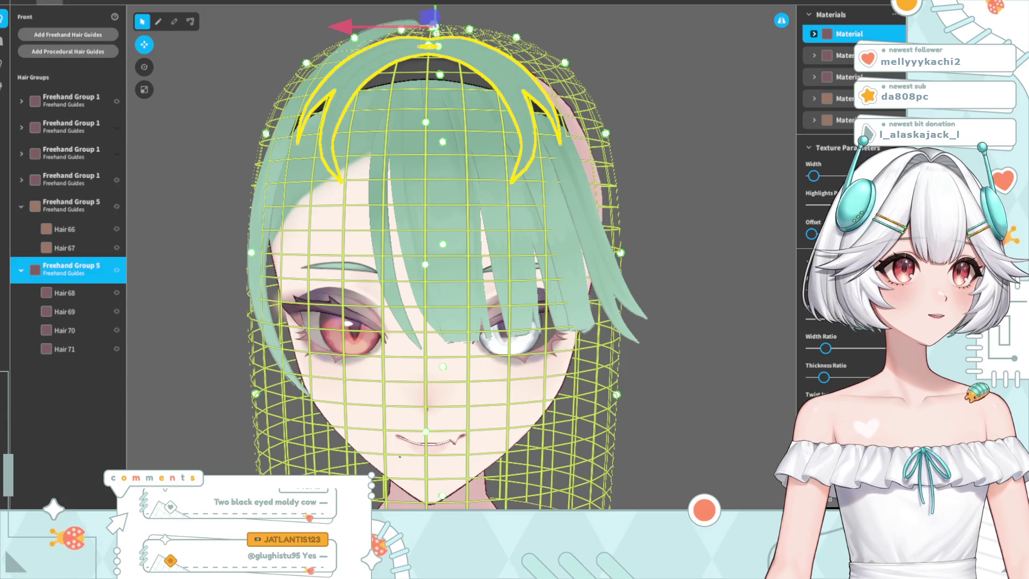
click(609, 231)
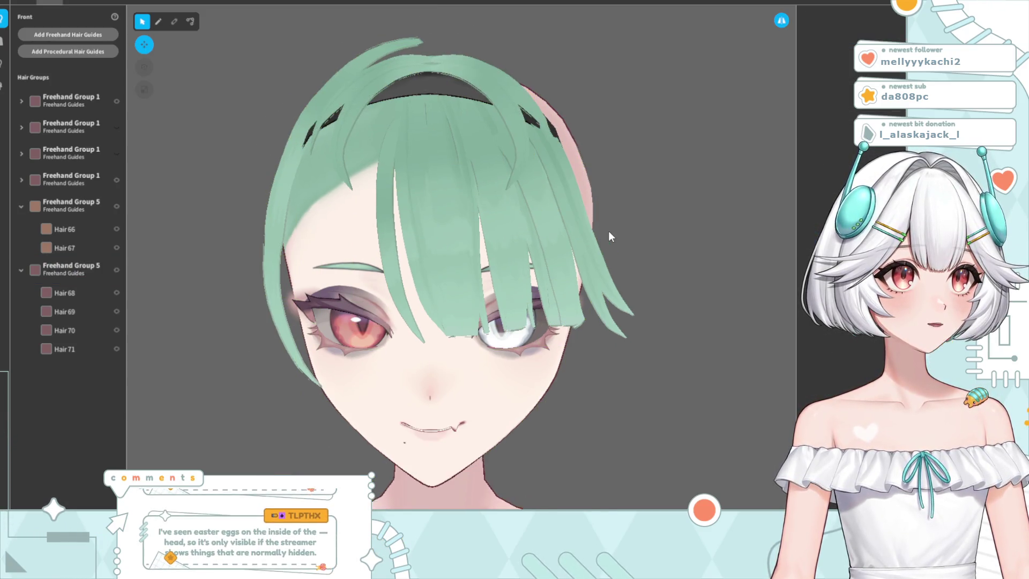
right_drag(585, 239, 492, 230)
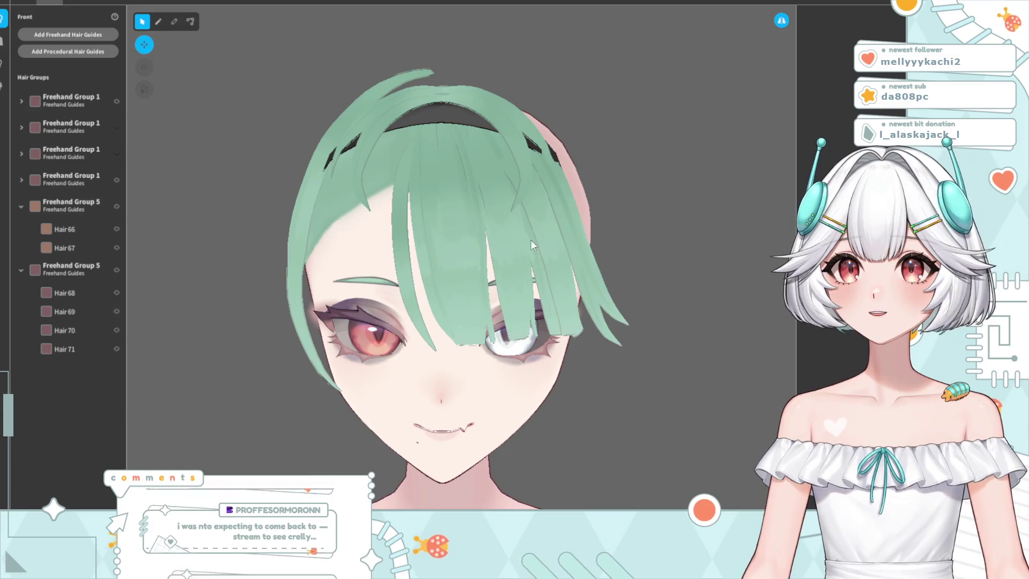
scroll(491, 229, up, 2)
click(52, 270)
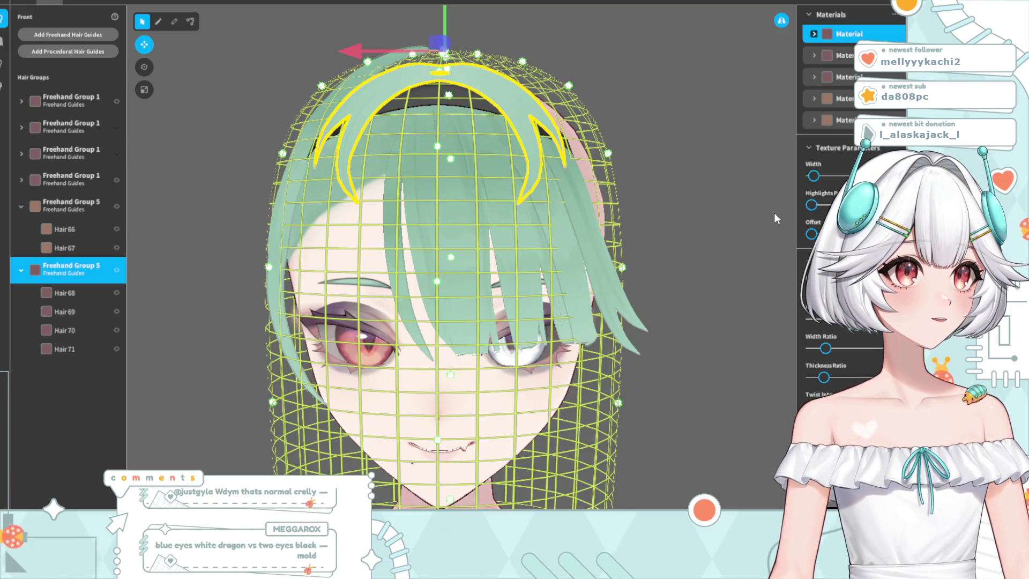
click(712, 199)
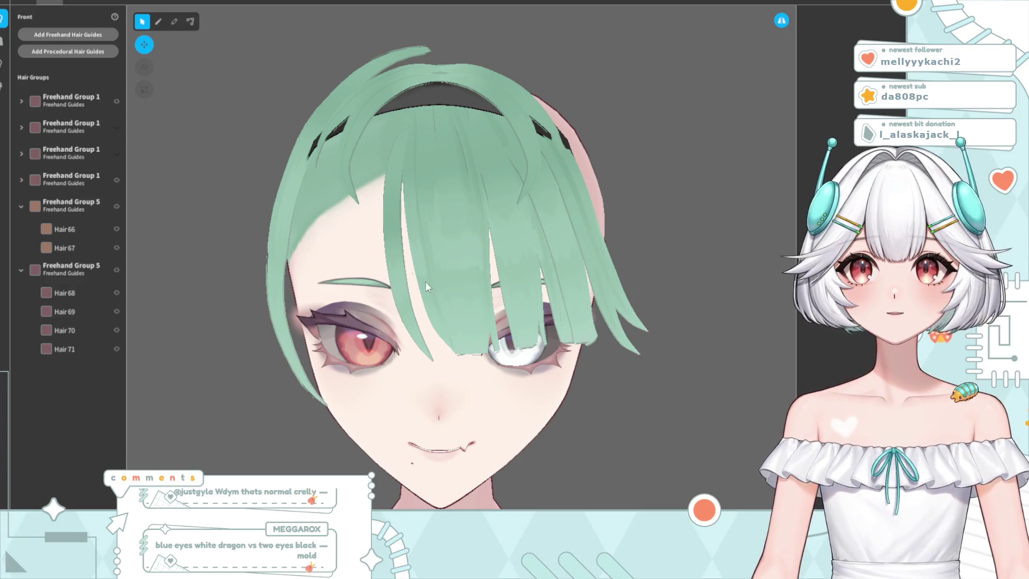
right_drag(408, 275, 466, 327)
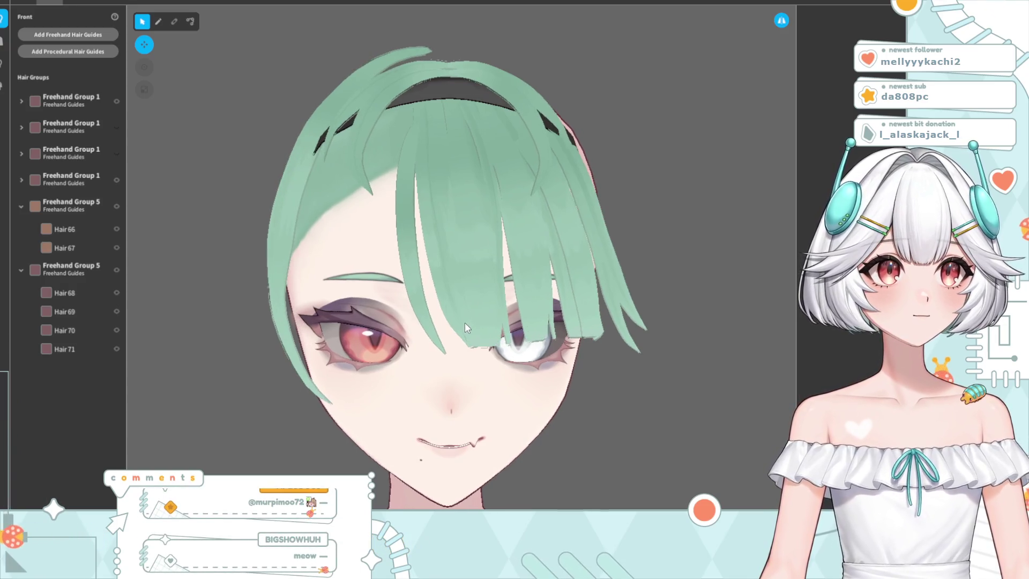
click(190, 22)
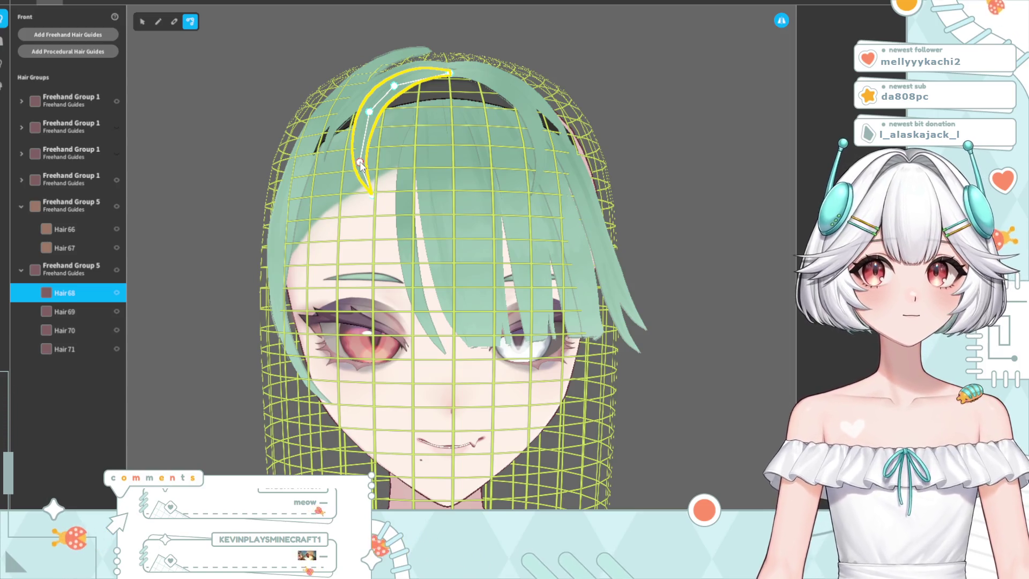
right_drag(465, 94, 428, 183)
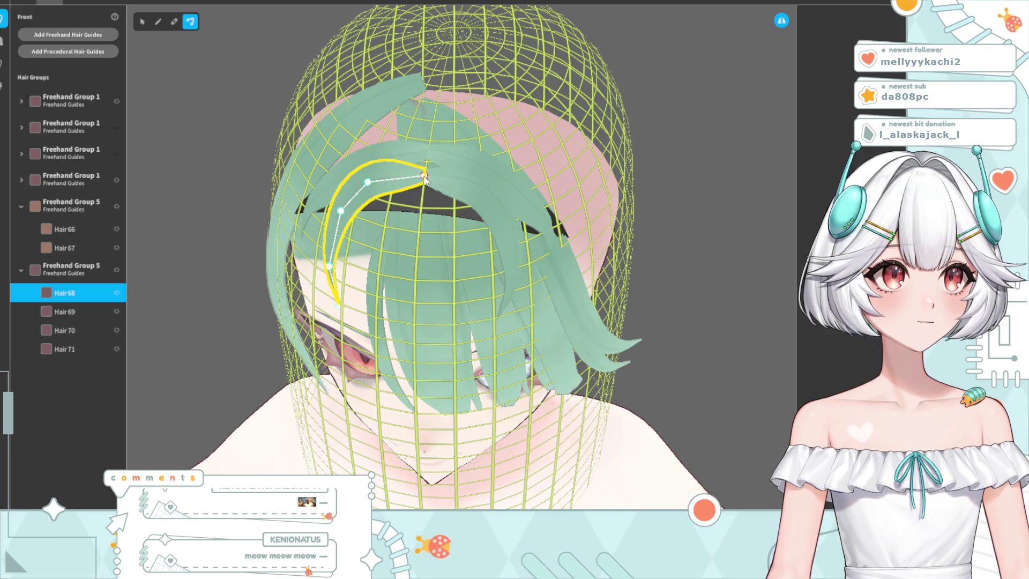
right_drag(385, 176, 491, 238)
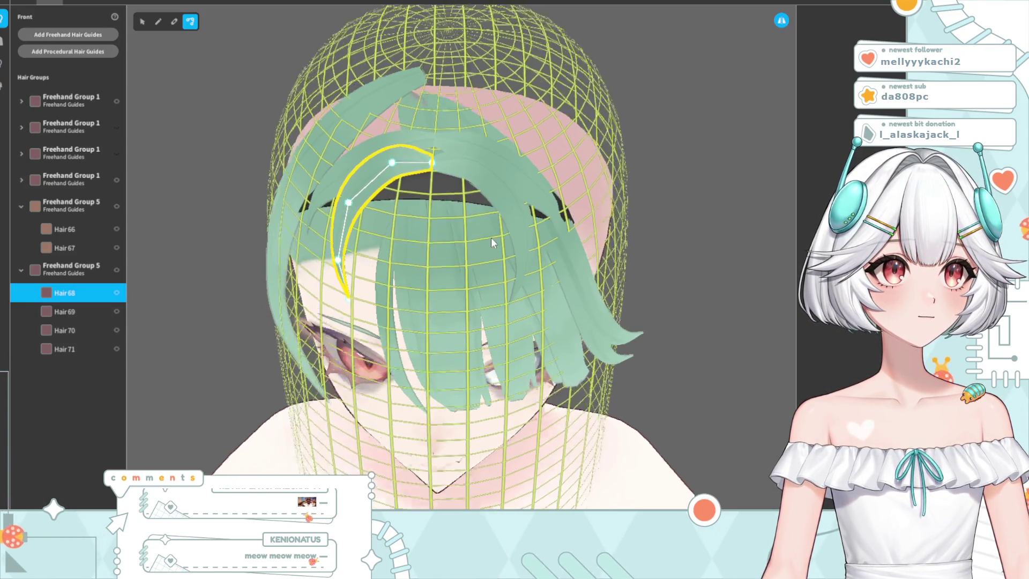
click(664, 174)
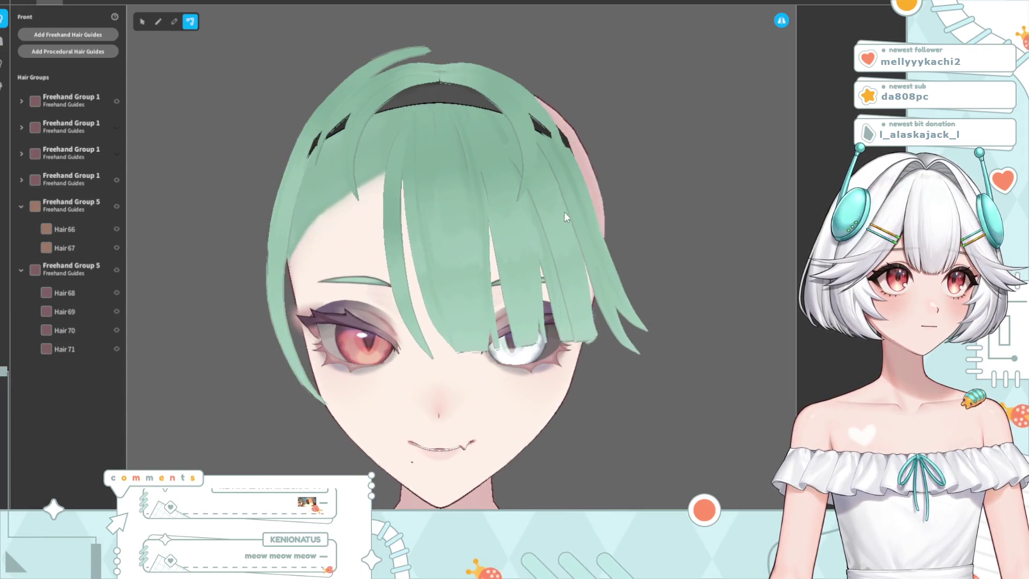